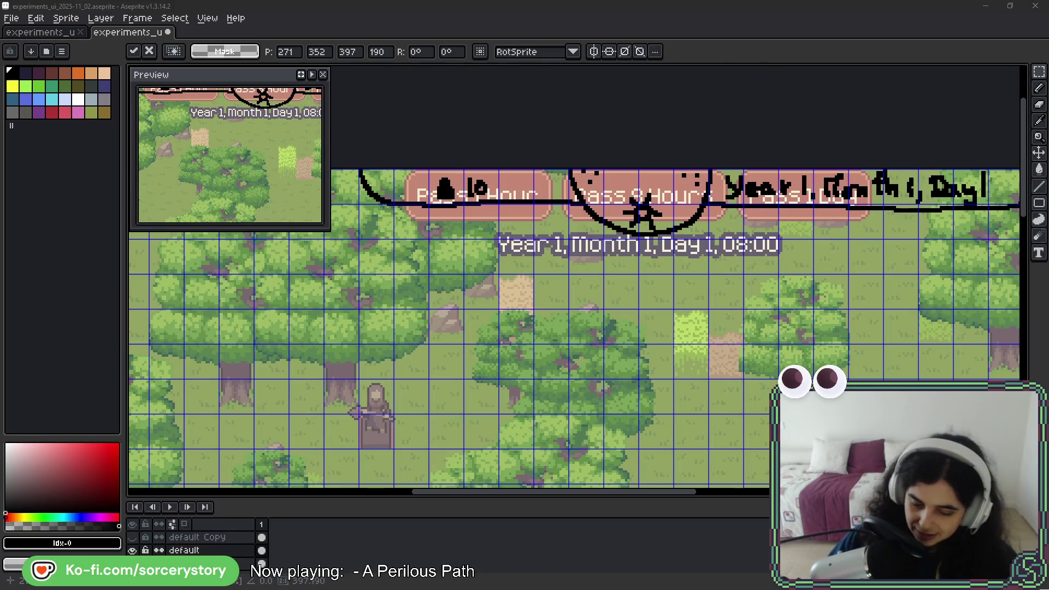
# - Pan and zoom over the forest map to frame the buttons and the Year 1, Month 1, Day 1, 08:00 label
pyautogui.moveTo(533, 400); pyautogui.dragTo(433, 222)
pyautogui.scroll(-2, 433, 222)
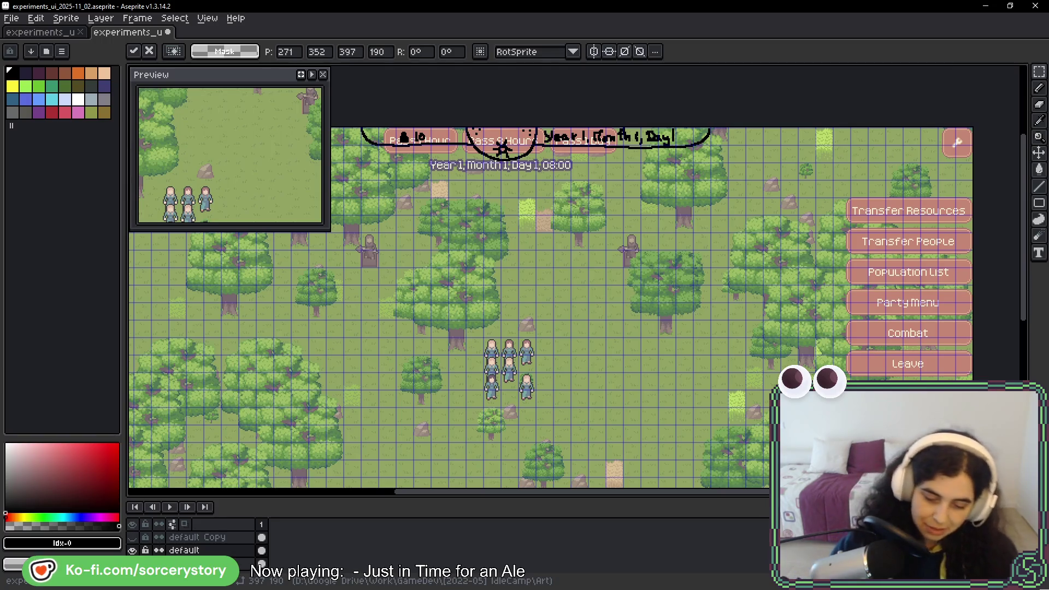
pyautogui.moveTo(516, 215); pyautogui.dragTo(548, 210)
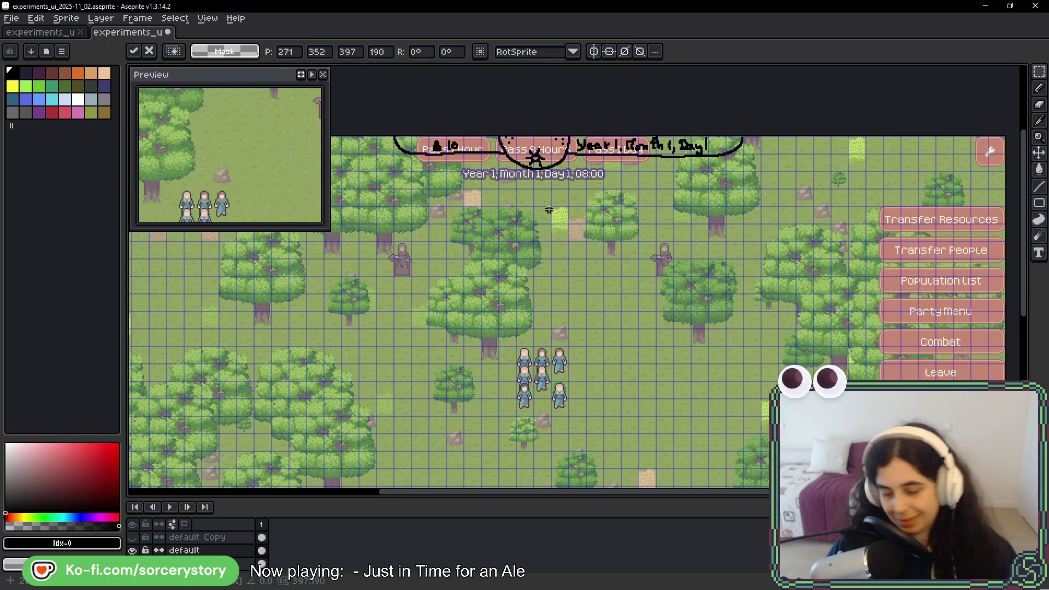
# - Center on the Pass 8 Hours button and sketch an arc below the date label, discarding two trial strokes
pyautogui.press('space')
pyautogui.moveTo(610, 267)
pyautogui.mouseDown()
pyautogui.moveTo(608, 199)
pyautogui.moveTo(654, 81)
pyautogui.mouseUp()
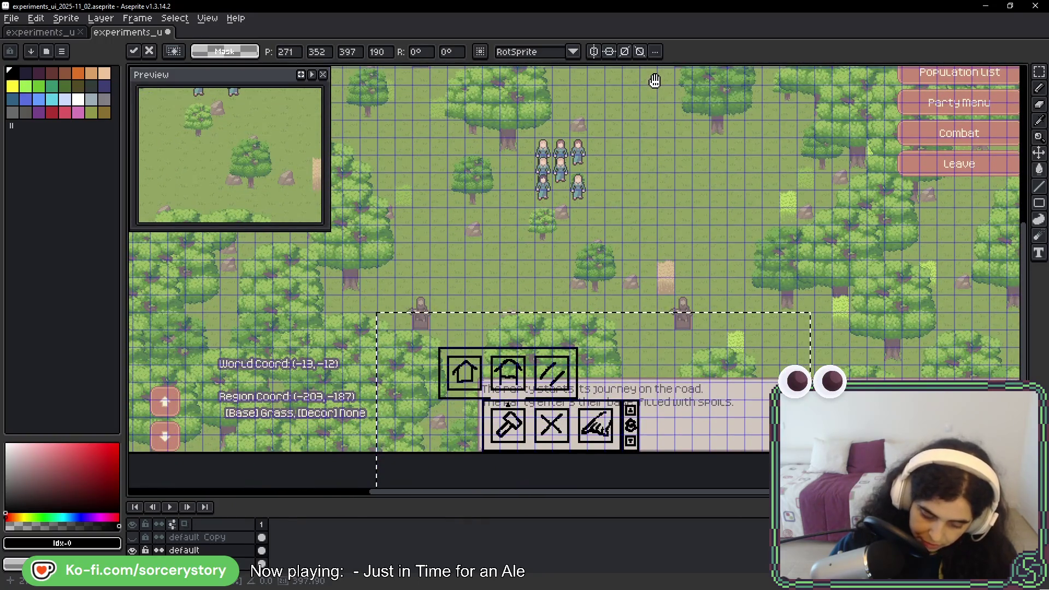
pyautogui.moveTo(654, 81); pyautogui.dragTo(644, 309)
pyautogui.scroll(3, 543, 171)
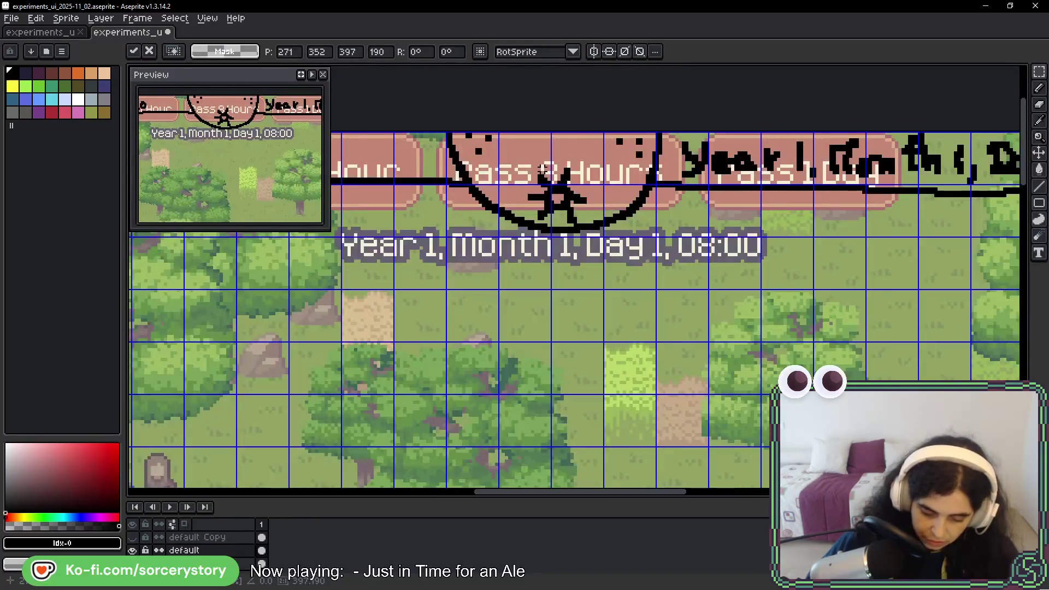
pyautogui.moveTo(599, 280)
pyautogui.mouseDown()
pyautogui.moveTo(613, 234)
pyautogui.moveTo(601, 218)
pyautogui.mouseUp()
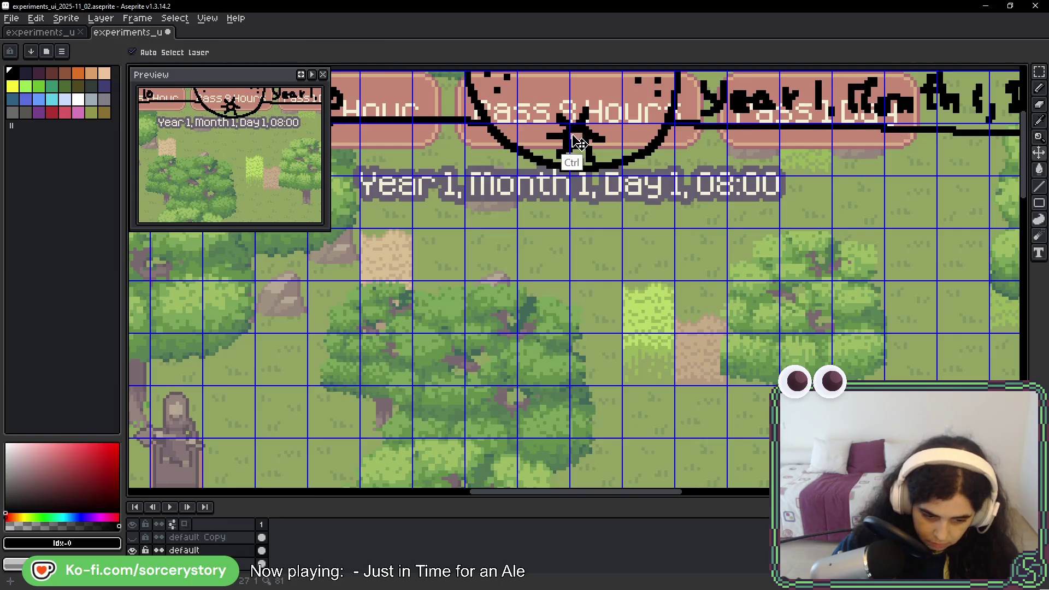
pyautogui.moveTo(570, 71); pyautogui.dragTo(569, 210)
pyautogui.hotkey('ctrl', 'z')
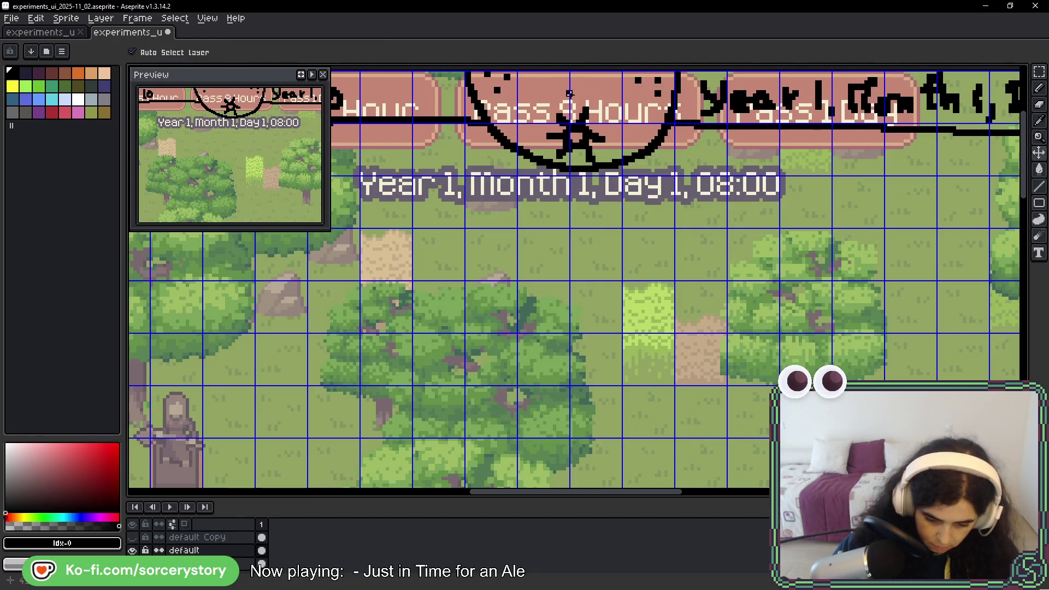
pyautogui.moveTo(412, 73)
pyautogui.mouseDown()
pyautogui.moveTo(420, 125)
pyautogui.moveTo(472, 188)
pyautogui.moveTo(548, 216)
pyautogui.mouseUp()
pyautogui.hotkey('ctrl', 'z')
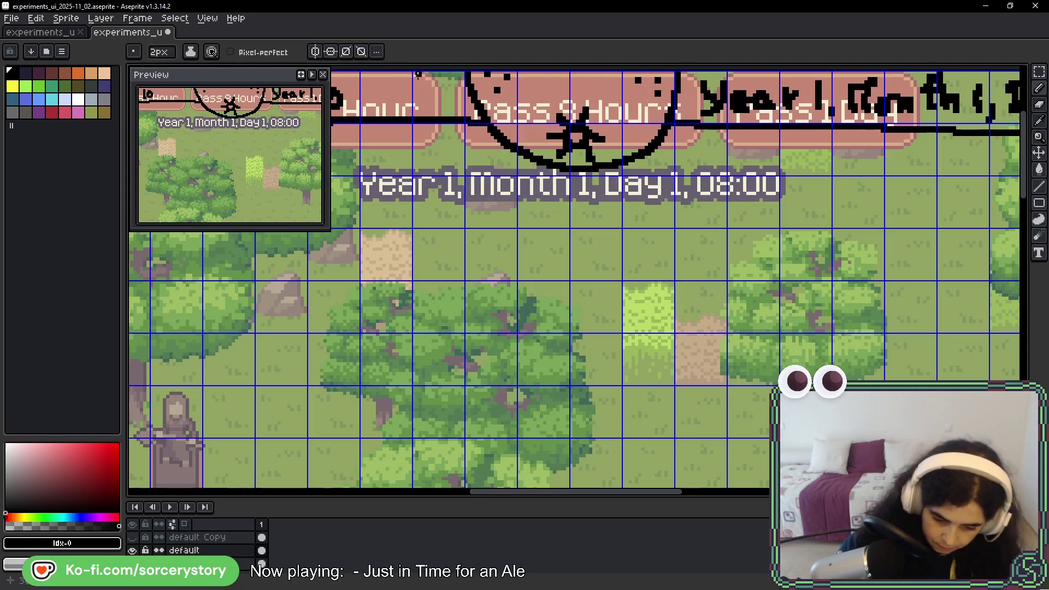
pyautogui.moveTo(421, 119); pyautogui.dragTo(457, 179)
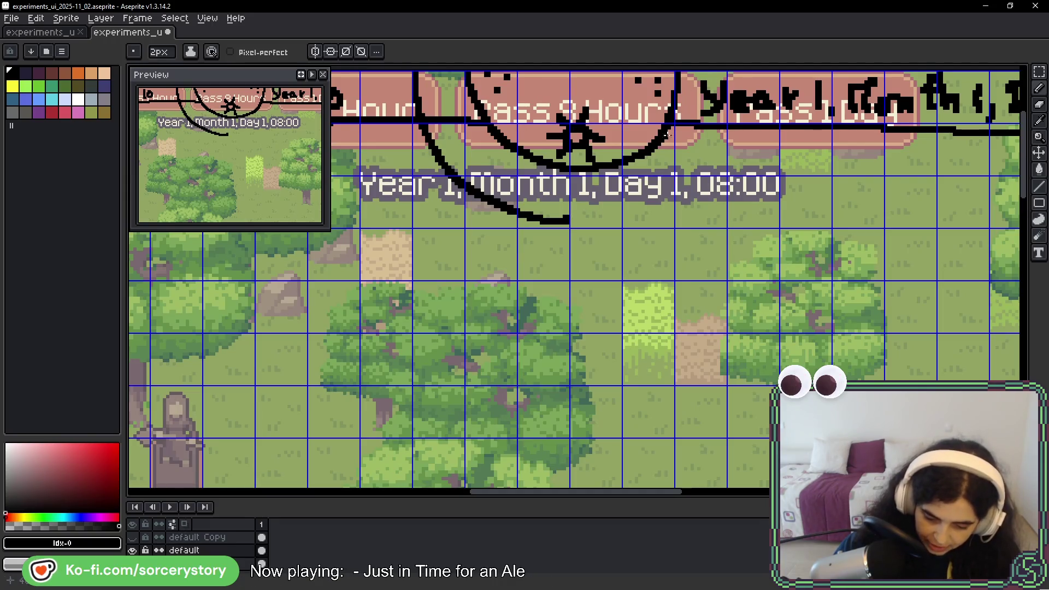
pyautogui.scroll(1, 679, 246)
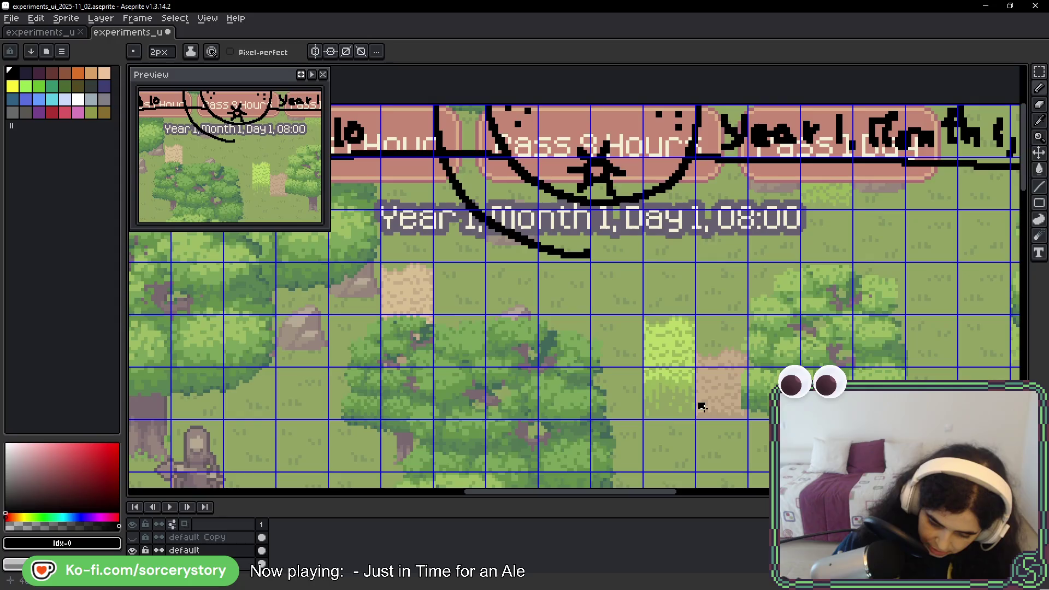
pyautogui.scroll(1, 869, 298)
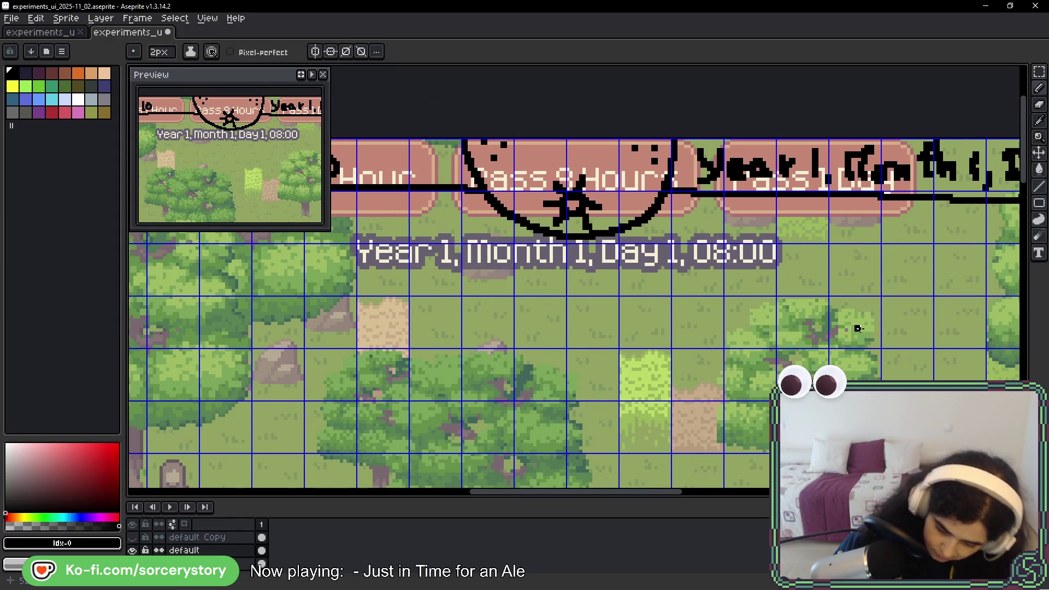
# - Draw a large 2px black ellipse enclosing the middle Pass 8 Hours button and the date label
pyautogui.moveTo(1039, 202); pyautogui.dragTo(1005, 203)
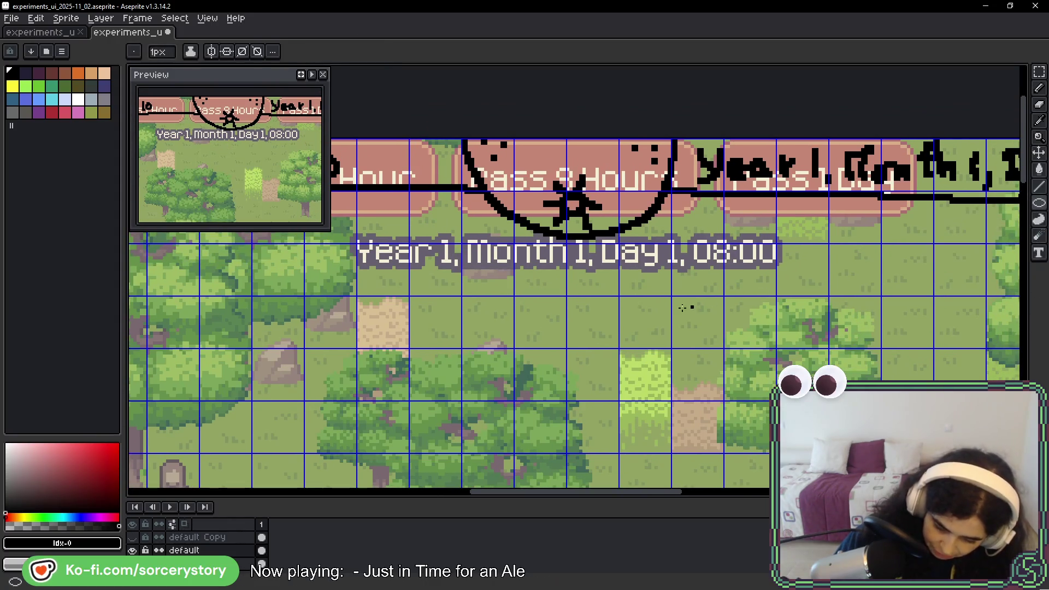
pyautogui.moveTo(463, 294); pyautogui.dragTo(579, 210)
pyautogui.click(157, 53)
pyautogui.write('2')
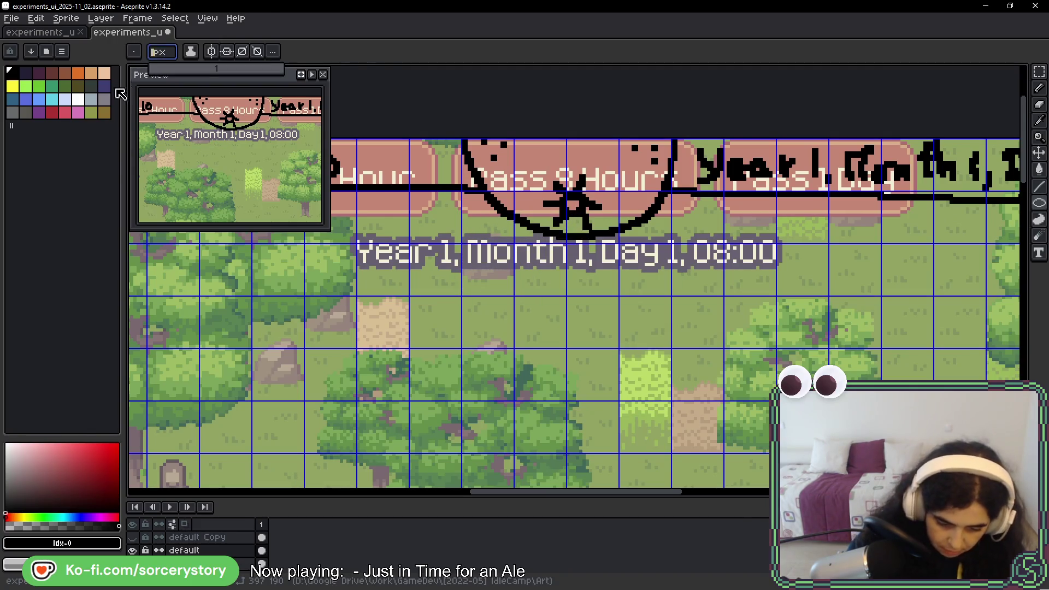
pyautogui.moveTo(465, 346)
pyautogui.mouseDown()
pyautogui.moveTo(669, 140)
pyautogui.moveTo(747, 148)
pyautogui.mouseUp()
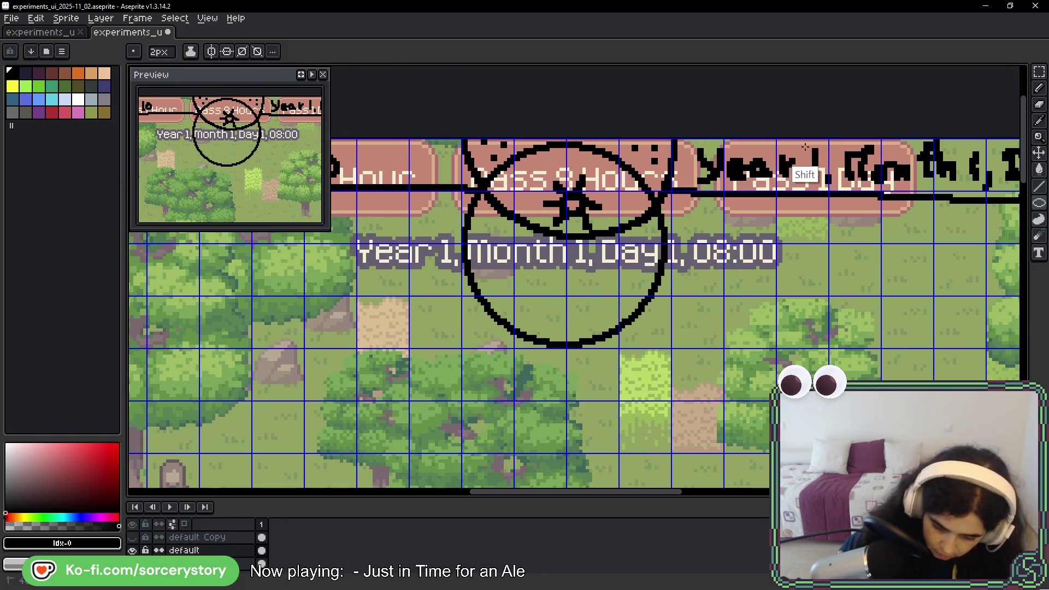
pyautogui.hotkey('ctrl', 'z')
pyautogui.moveTo(410, 348)
pyautogui.mouseDown()
pyautogui.moveTo(491, 306)
pyautogui.moveTo(666, 270)
pyautogui.moveTo(699, 298)
pyautogui.moveTo(722, 298)
pyautogui.moveTo(779, 195)
pyautogui.moveTo(774, 70)
pyautogui.moveTo(747, 178)
pyautogui.mouseUp()
# - Erase the black scribbles over the Pass 8 Hours button's text and the marks to its right
pyautogui.press('space')
pyautogui.moveTo(721, 391); pyautogui.dragTo(723, 317)
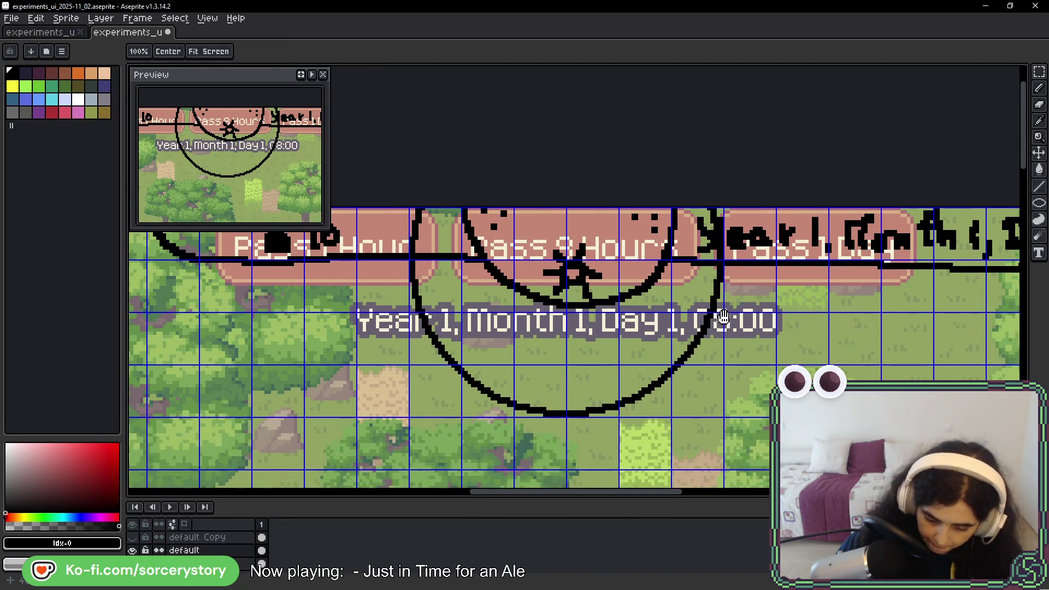
pyautogui.press('b')
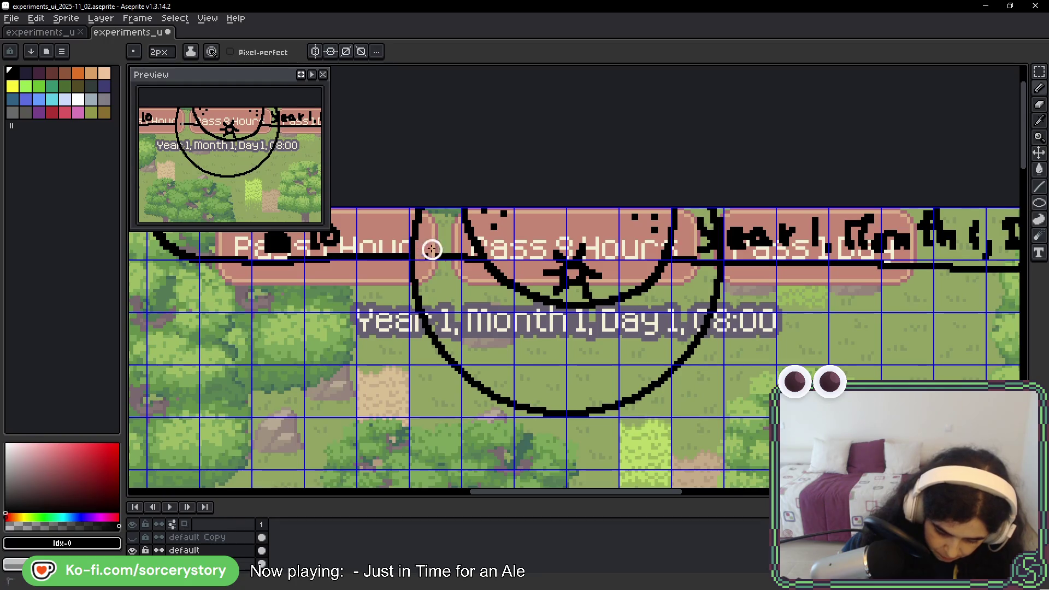
pyautogui.moveTo(453, 272)
pyautogui.mouseDown()
pyautogui.moveTo(468, 215)
pyautogui.moveTo(460, 264)
pyautogui.moveTo(506, 288)
pyautogui.mouseUp()
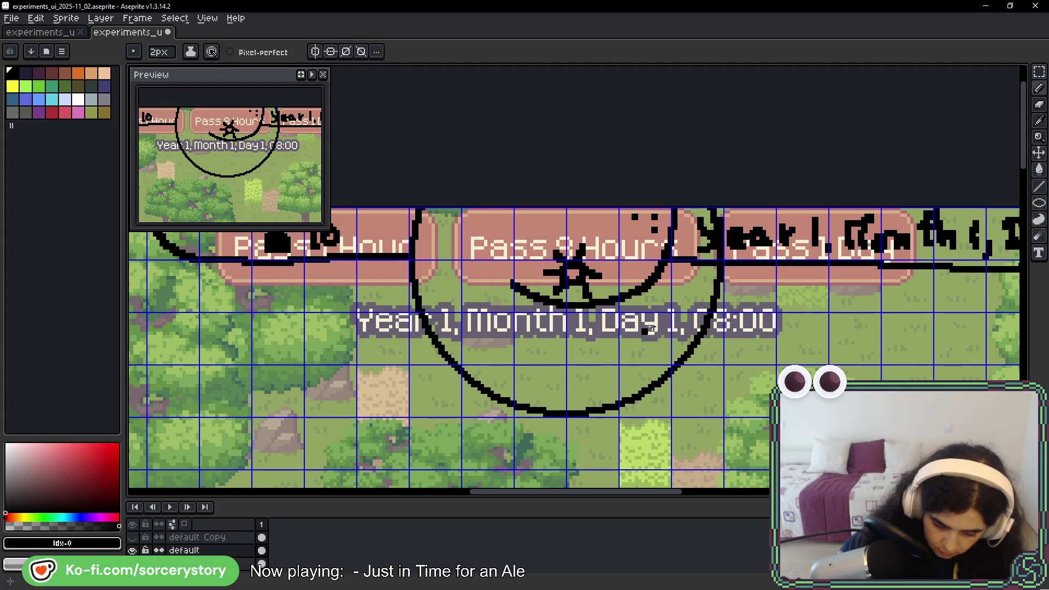
pyautogui.moveTo(693, 240)
pyautogui.mouseDown()
pyautogui.moveTo(706, 232)
pyautogui.moveTo(700, 219)
pyautogui.mouseUp()
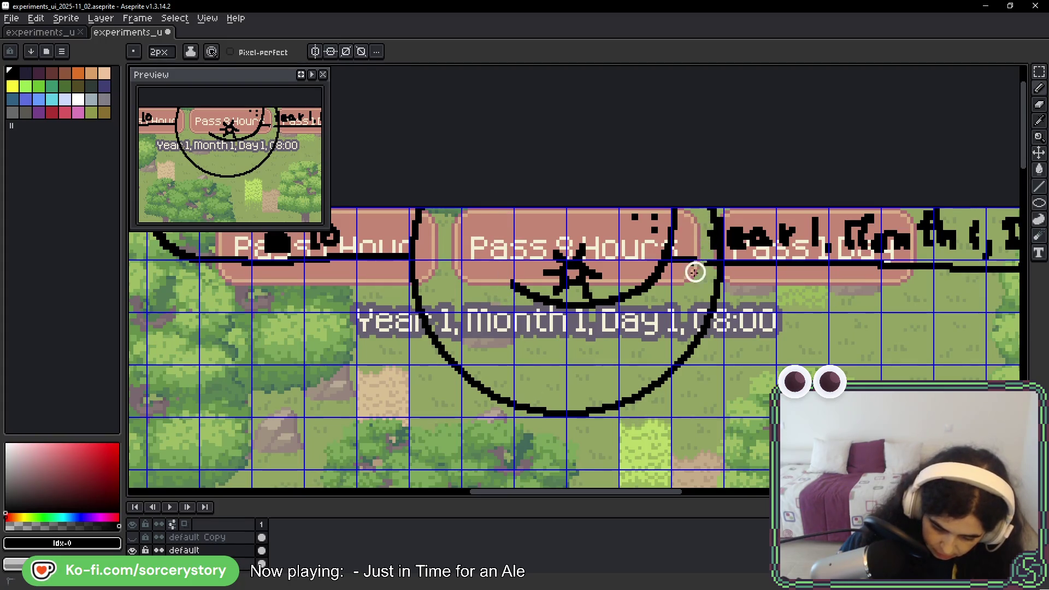
pyautogui.scroll(2, 695, 265)
# - Draw a straight black line along the top edge of the Pass 8 Hours pill, replacing a wobbly attempt
pyautogui.moveTo(773, 218); pyautogui.dragTo(889, 245)
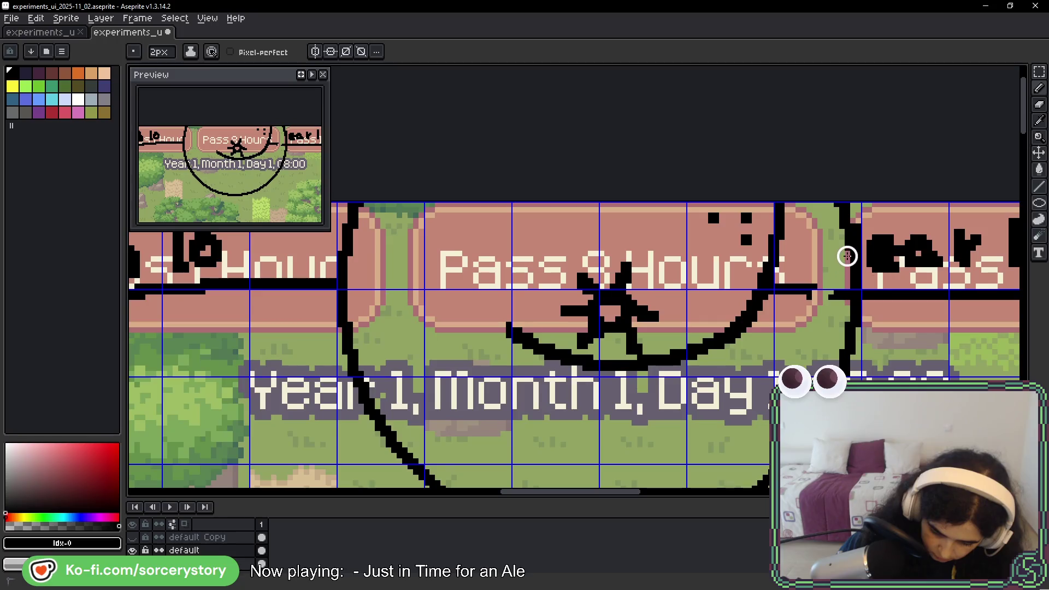
pyautogui.click(833, 274)
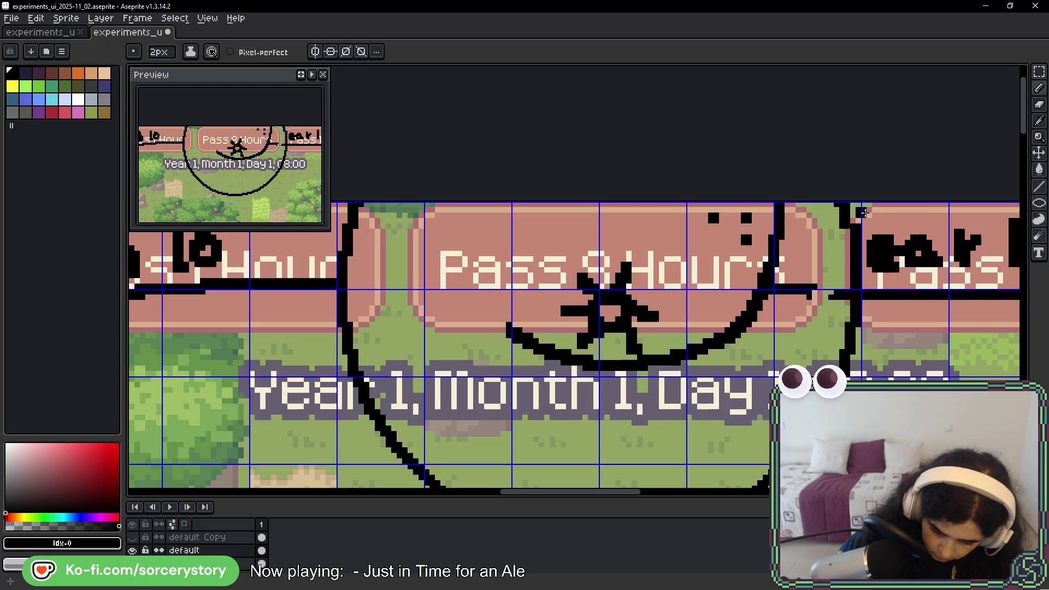
pyautogui.click(822, 350)
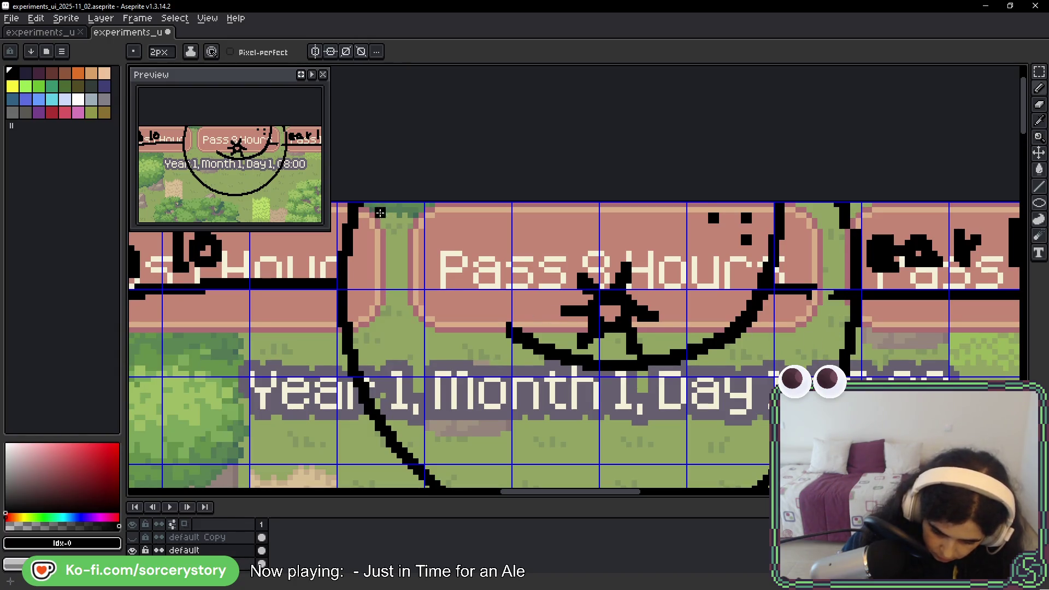
pyautogui.moveTo(400, 230)
pyautogui.mouseDown()
pyautogui.moveTo(628, 218)
pyautogui.moveTo(694, 220)
pyautogui.moveTo(737, 236)
pyautogui.mouseUp()
pyautogui.hotkey('ctrl', 'z')
pyautogui.moveTo(370, 223)
pyautogui.mouseDown()
pyautogui.moveTo(671, 236)
pyautogui.moveTo(833, 224)
pyautogui.mouseUp()
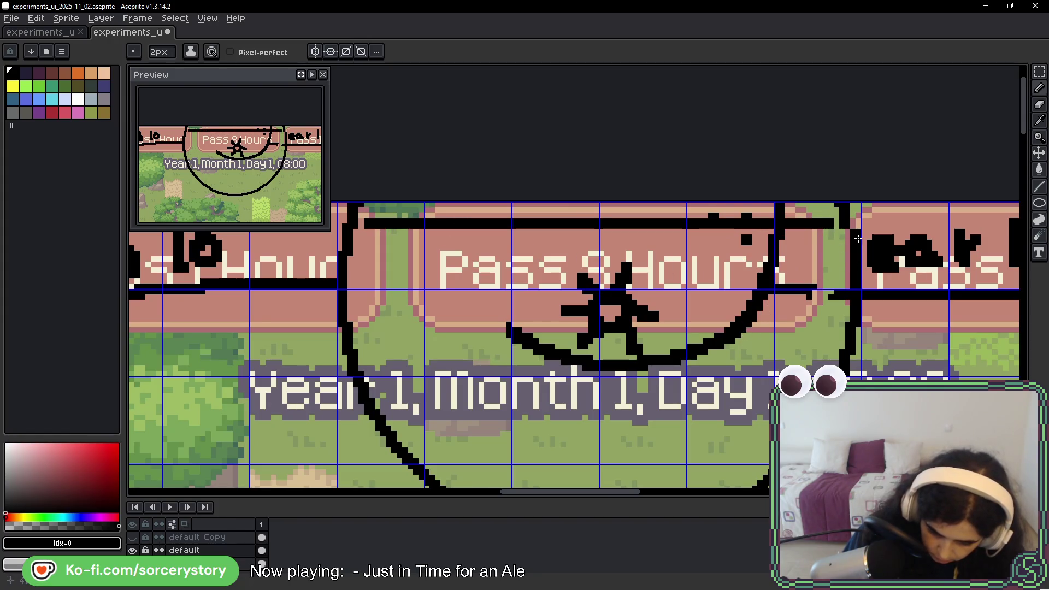
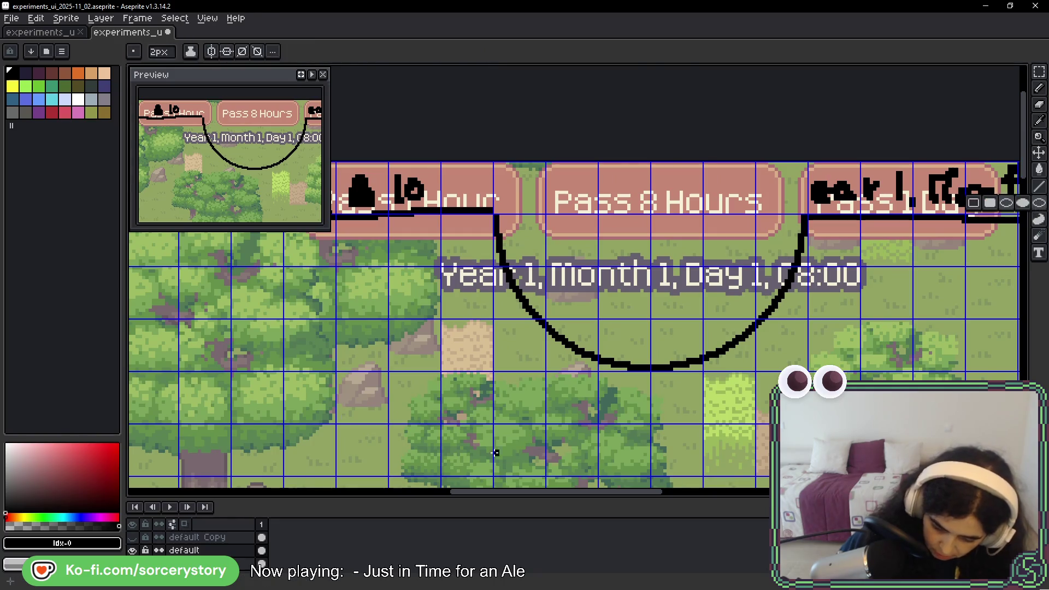
# - Draw a large black circle enclosing the Pass 8 Hours button and the date label beneath it
pyautogui.moveTo(496, 368)
pyautogui.mouseDown()
pyautogui.moveTo(807, 281)
pyautogui.moveTo(791, 192)
pyautogui.moveTo(837, 71)
pyautogui.moveTo(787, 269)
pyautogui.mouseUp()
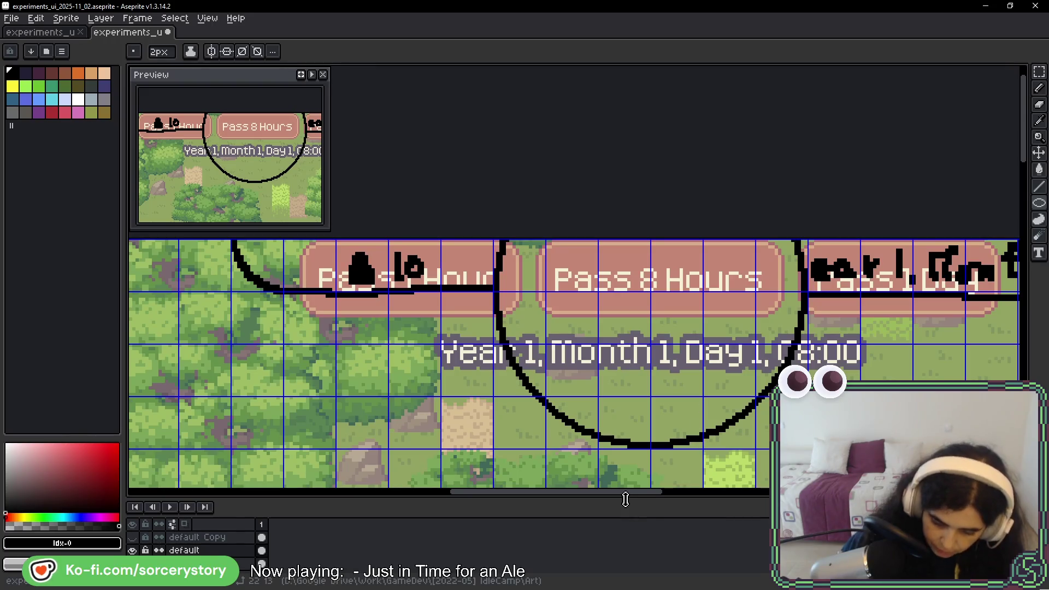
pyautogui.hscroll(-5, 524, 295)
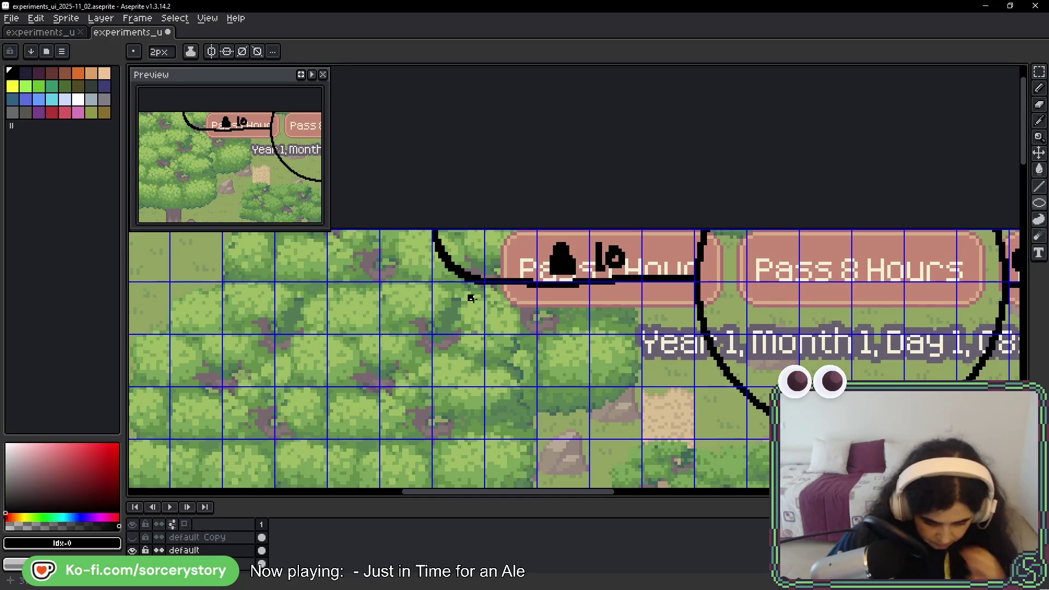
pyautogui.press('m')
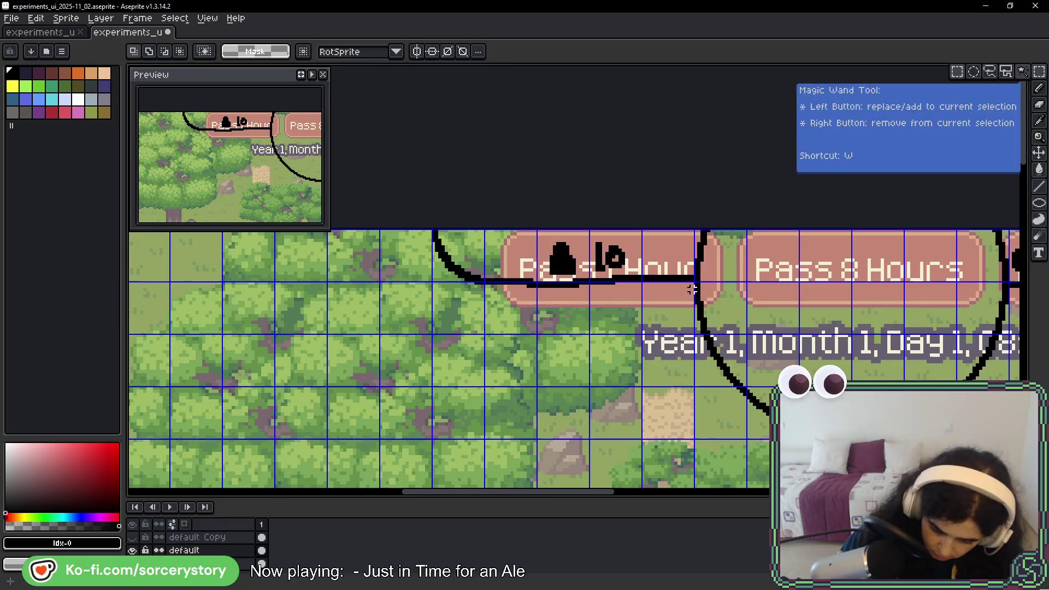
# - Select and delete the black scribbles over the Pass 1 Hour and Pass 1 Day buttons
pyautogui.moveTo(696, 294); pyautogui.dragTo(386, 117)
pyautogui.press('Delete')
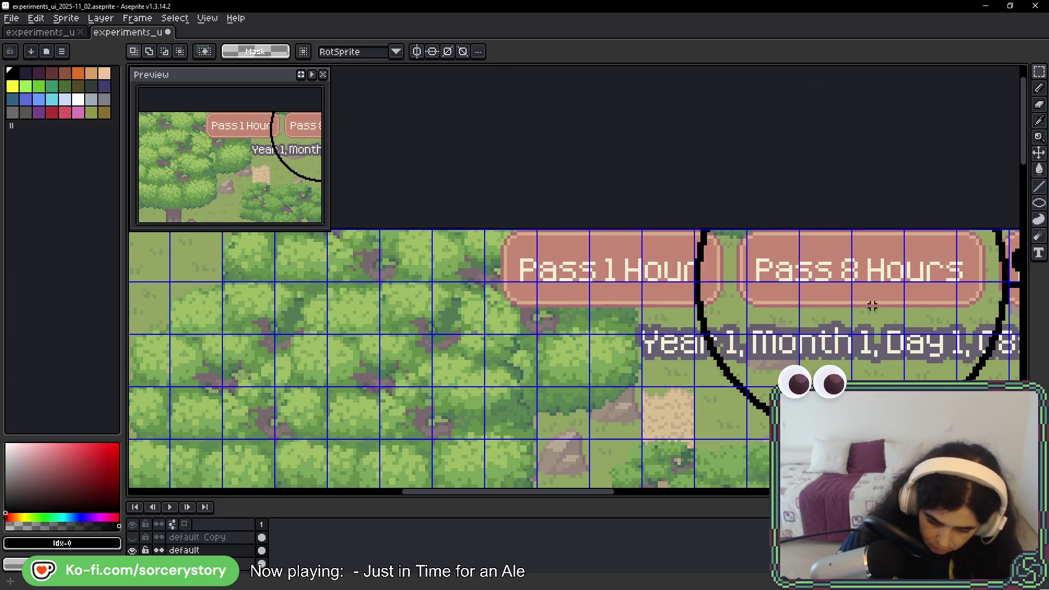
pyautogui.moveTo(1012, 223)
pyautogui.mouseDown()
pyautogui.moveTo(733, 215)
pyautogui.moveTo(479, 272)
pyautogui.moveTo(488, 288)
pyautogui.moveTo(901, 379)
pyautogui.moveTo(979, 382)
pyautogui.mouseUp()
pyautogui.press('Delete')
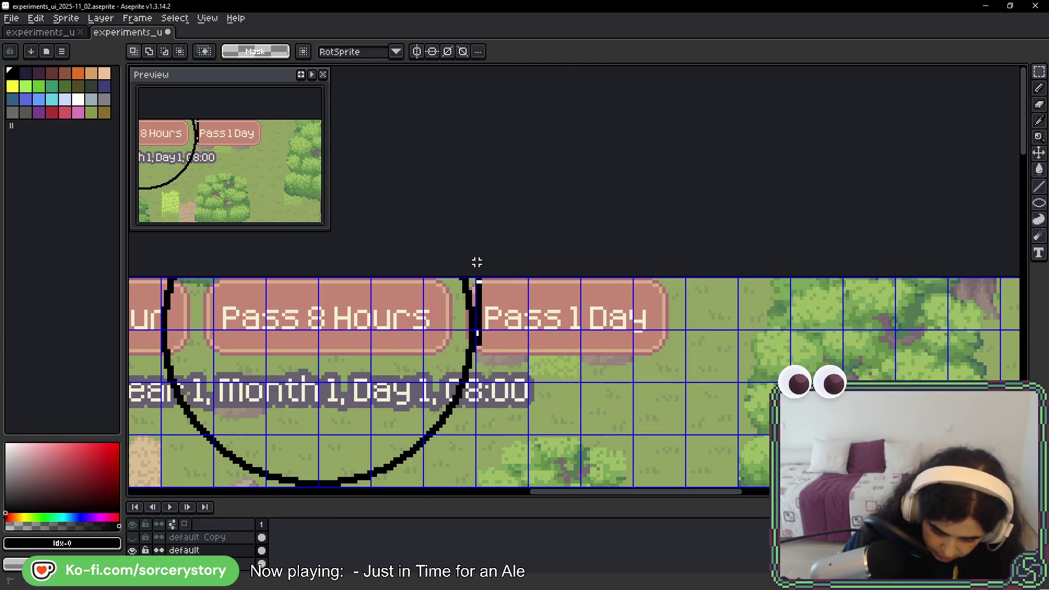
pyautogui.scroll(-4, 519, 415)
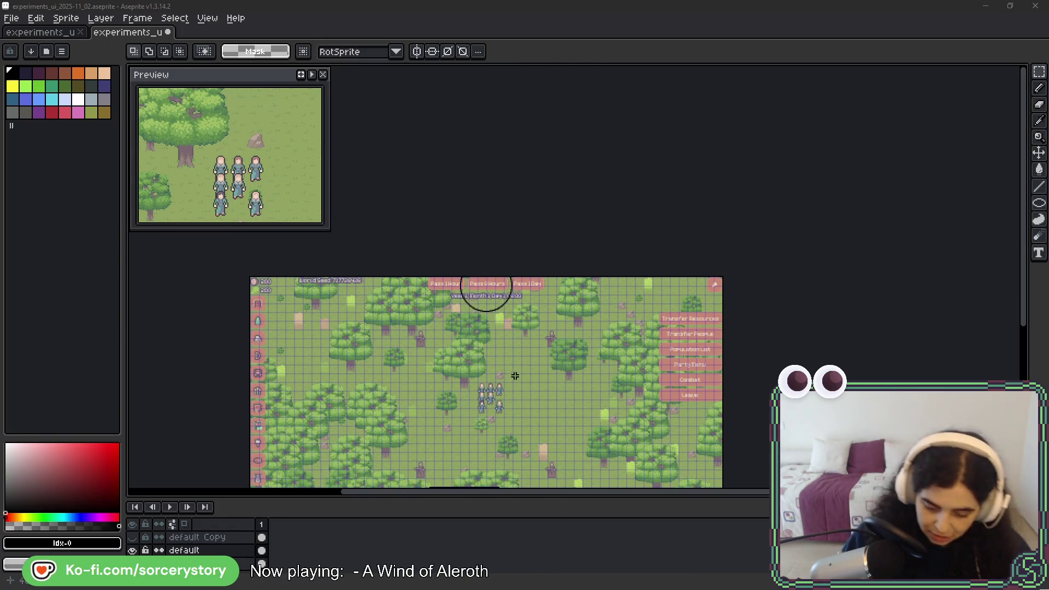
# - Redraw the sun's lower rays with the Pencil, slightly further right inside the circle
pyautogui.scroll(5, 486, 285)
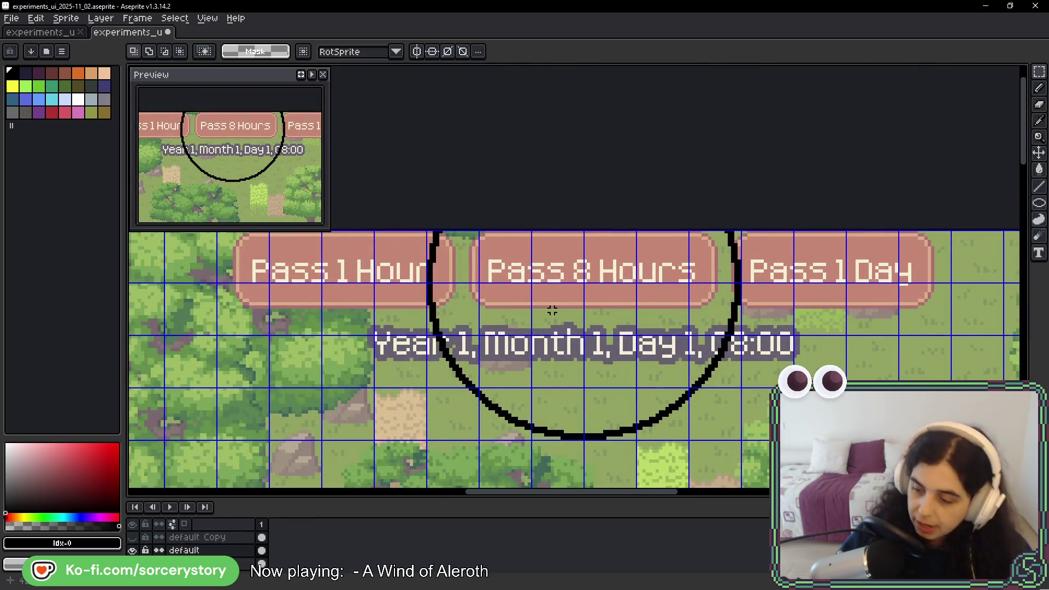
pyautogui.press('b')
pyautogui.moveTo(588, 398)
pyautogui.mouseDown()
pyautogui.moveTo(577, 375)
pyautogui.moveTo(579, 385)
pyautogui.moveTo(541, 351)
pyautogui.moveTo(539, 392)
pyautogui.moveTo(565, 413)
pyautogui.moveTo(592, 403)
pyautogui.moveTo(571, 411)
pyautogui.mouseUp()
pyautogui.hotkey('ctrl', 'z')
pyautogui.hotkey('ctrl', 'z')
pyautogui.moveTo(587, 388)
pyautogui.mouseDown()
pyautogui.moveTo(596, 399)
pyautogui.moveTo(605, 354)
pyautogui.moveTo(574, 337)
pyautogui.mouseUp()
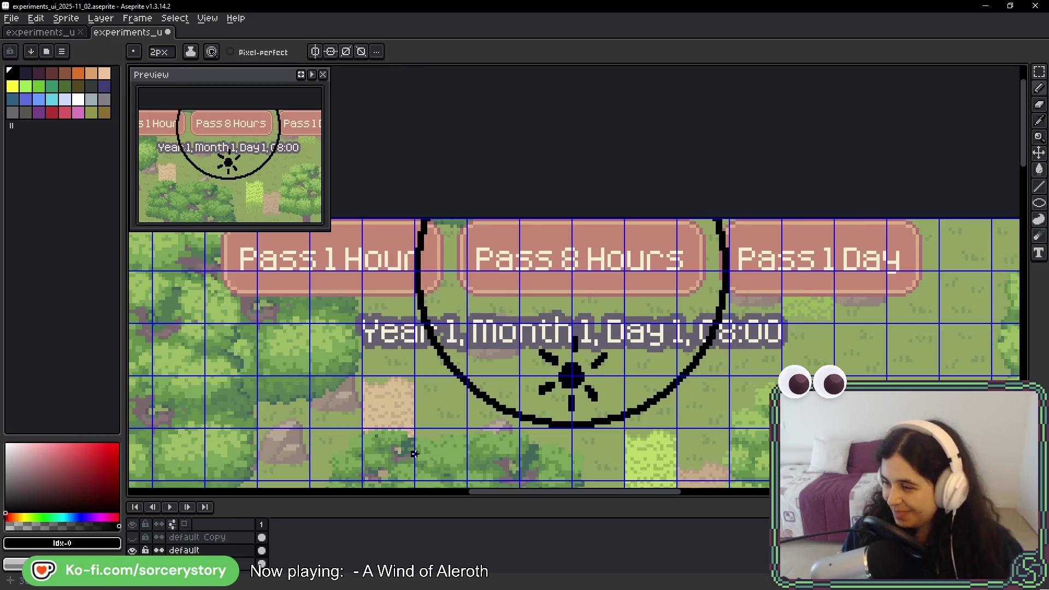
# - Pan across the forest and Pass 1 Day button, then recentre the view on the sun circle
pyautogui.moveTo(488, 282); pyautogui.dragTo(796, 266)
pyautogui.press('space')
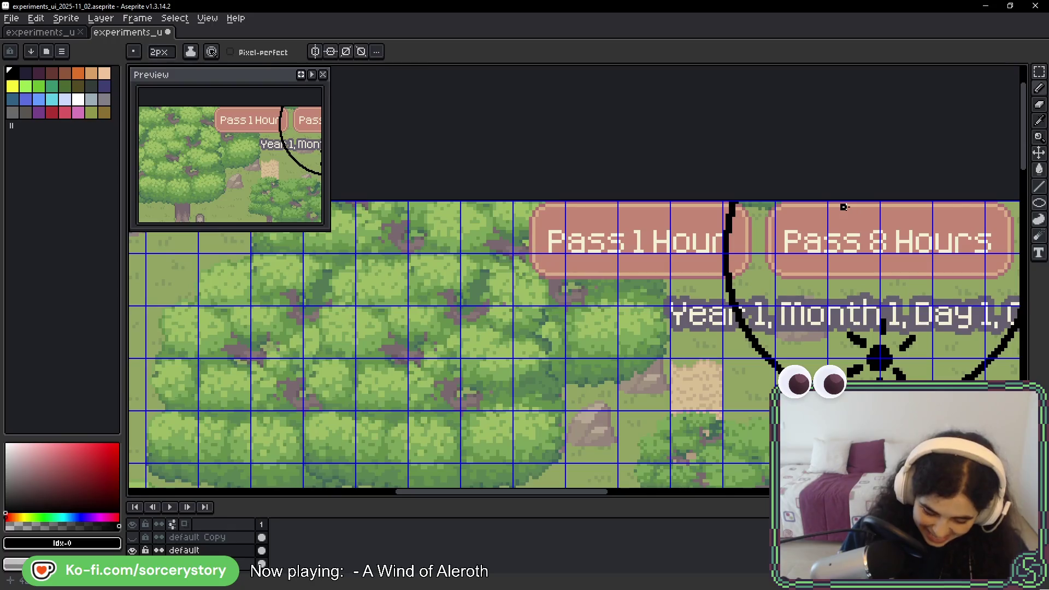
pyautogui.press('space')
pyautogui.moveTo(878, 299); pyautogui.dragTo(354, 281)
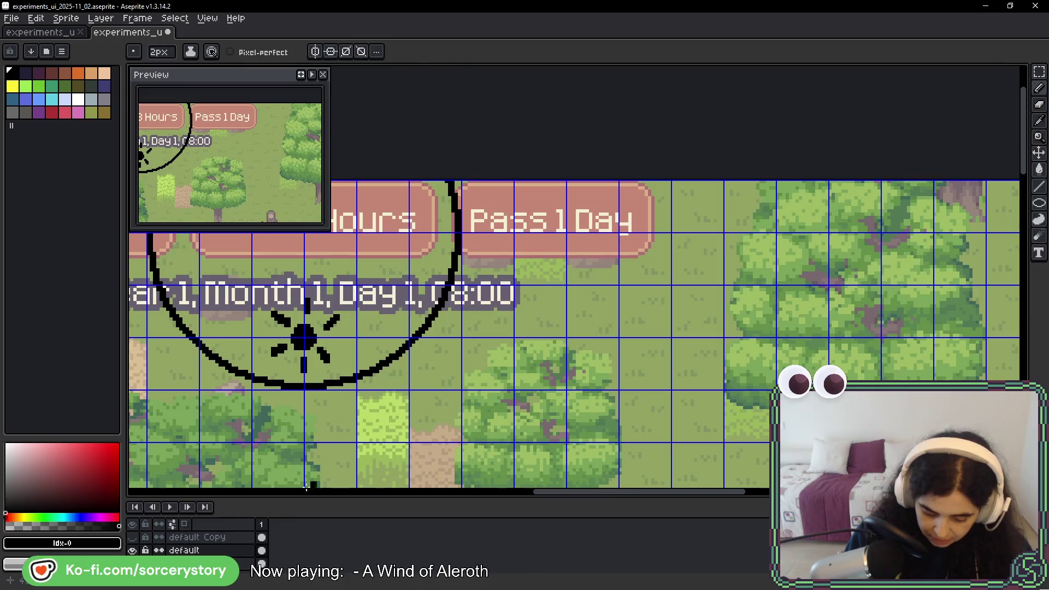
pyautogui.press('space')
pyautogui.moveTo(496, 372); pyautogui.dragTo(779, 347)
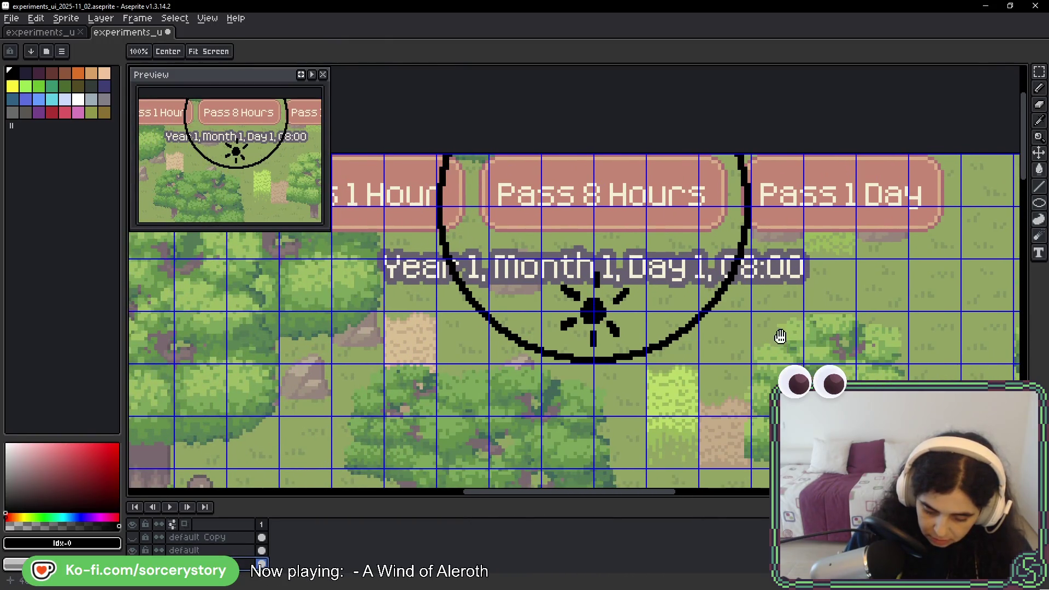
pyautogui.click(1041, 76)
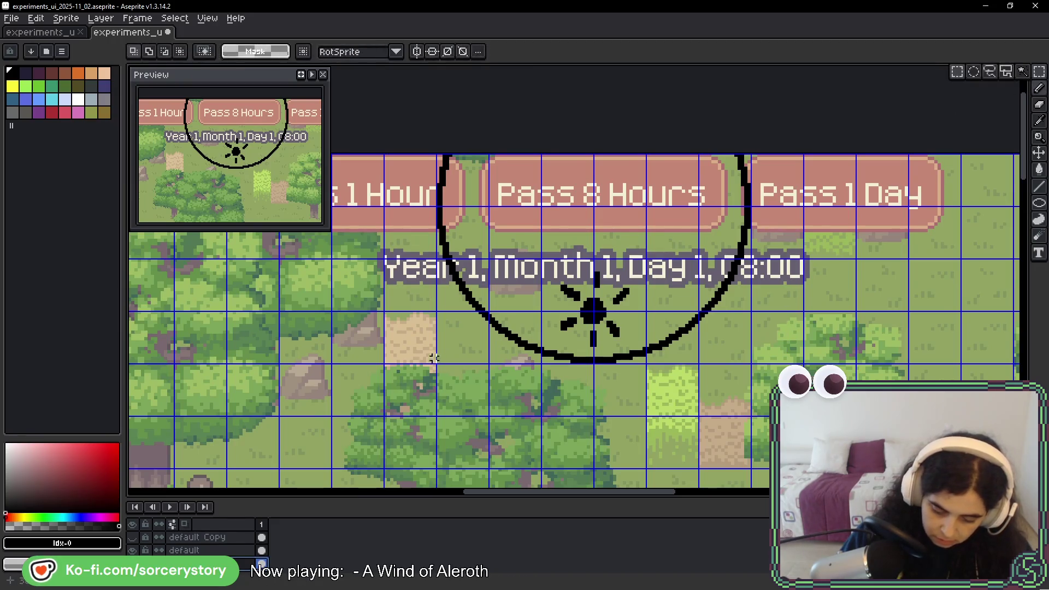
# - Paste the 'Year 1, Month 1, Day 1' text on the default layer and raise it onto the pink Pass 1 Day button
pyautogui.scroll(2, 420, 292)
pyautogui.moveTo(352, 220)
pyautogui.mouseDown()
pyautogui.moveTo(759, 273)
pyautogui.moveTo(544, 274)
pyautogui.moveTo(564, 284)
pyautogui.mouseUp()
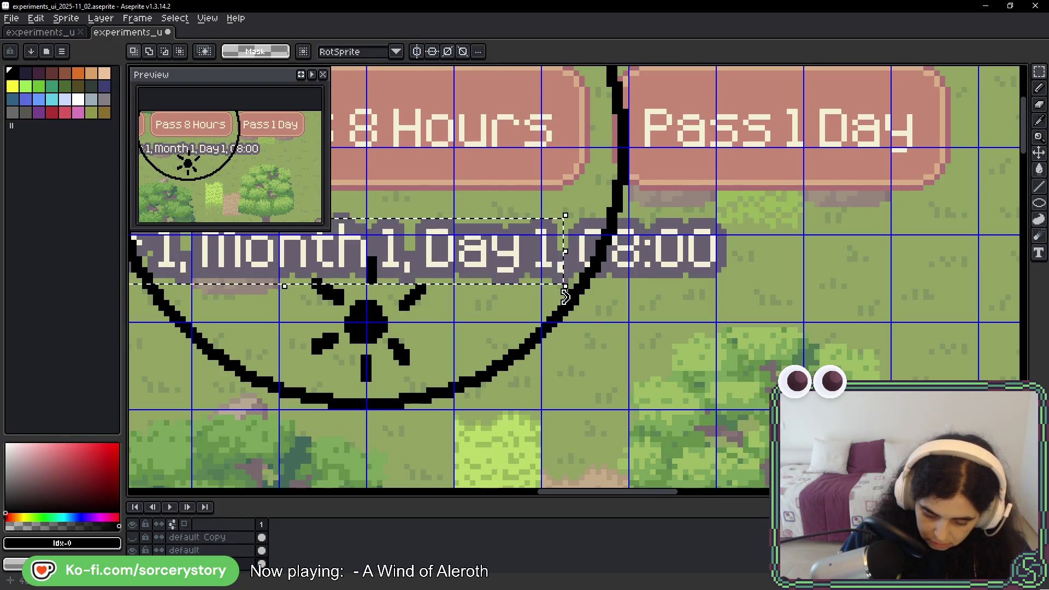
pyautogui.moveTo(480, 279)
pyautogui.mouseDown()
pyautogui.moveTo(781, 273)
pyautogui.moveTo(628, 307)
pyautogui.mouseUp()
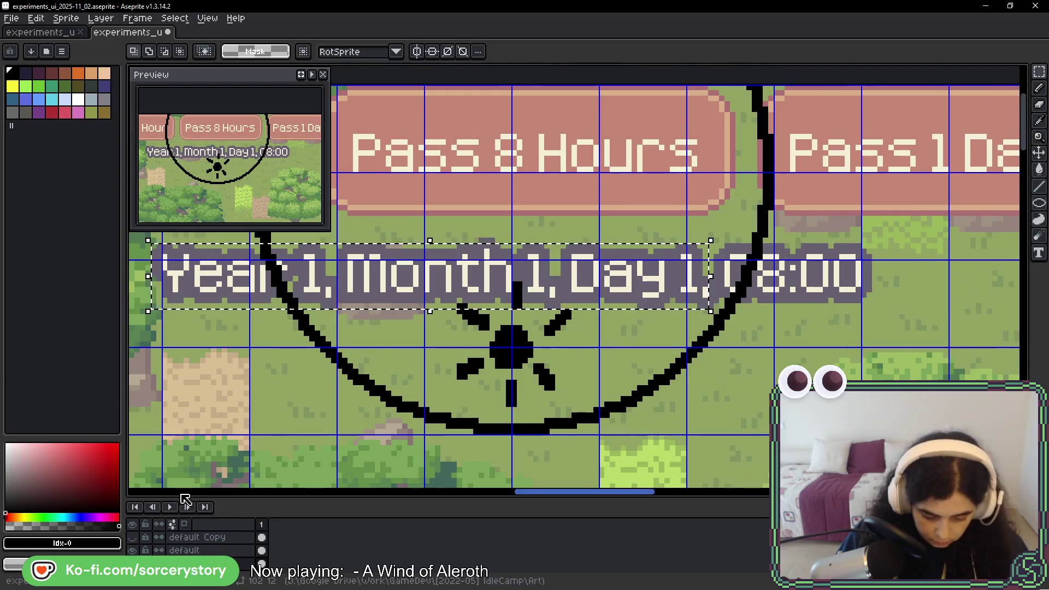
pyautogui.click(186, 550)
pyautogui.moveTo(802, 330); pyautogui.dragTo(368, 336)
pyautogui.hotkey('ctrl', 'v')
pyautogui.moveTo(474, 288)
pyautogui.mouseDown()
pyautogui.moveTo(538, 186)
pyautogui.moveTo(510, 192)
pyautogui.moveTo(650, 180)
pyautogui.moveTo(624, 193)
pyautogui.mouseUp()
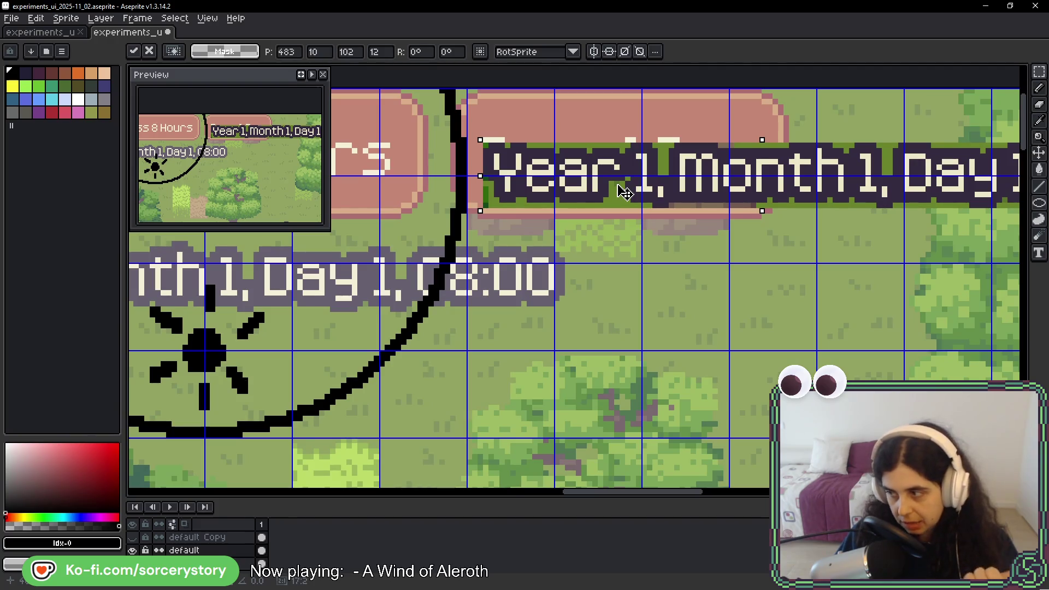
pyautogui.moveTo(624, 193)
pyautogui.mouseDown()
pyautogui.moveTo(627, 148)
pyautogui.moveTo(620, 235)
pyautogui.moveTo(626, 193)
pyautogui.mouseUp()
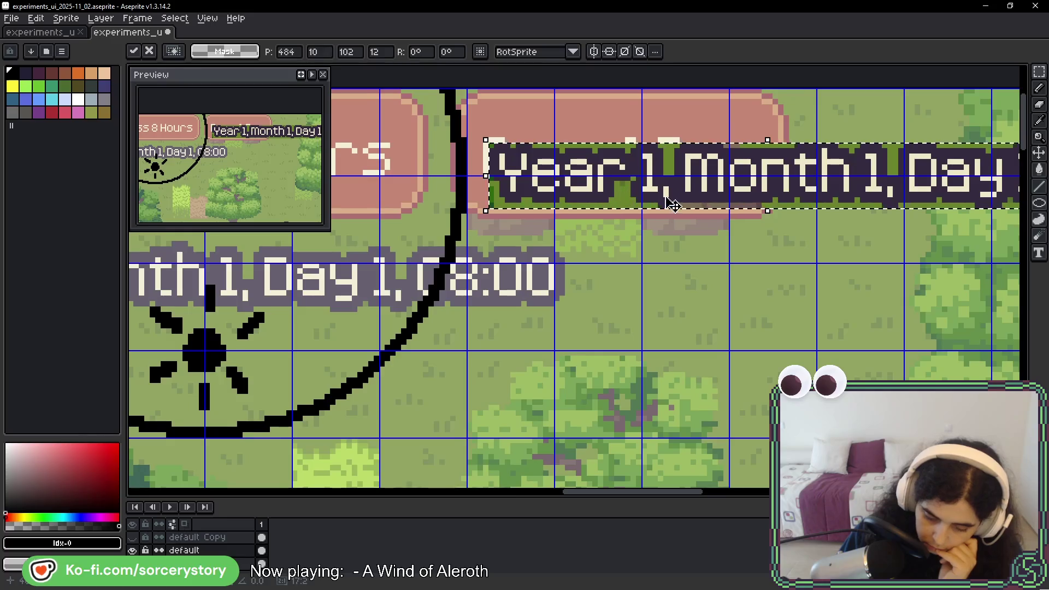
pyautogui.hscroll(5, 670, 199)
# - Commit the paste and non-contiguously select the stray pixels below the date text by colour
pyautogui.scroll(3, 625, 188)
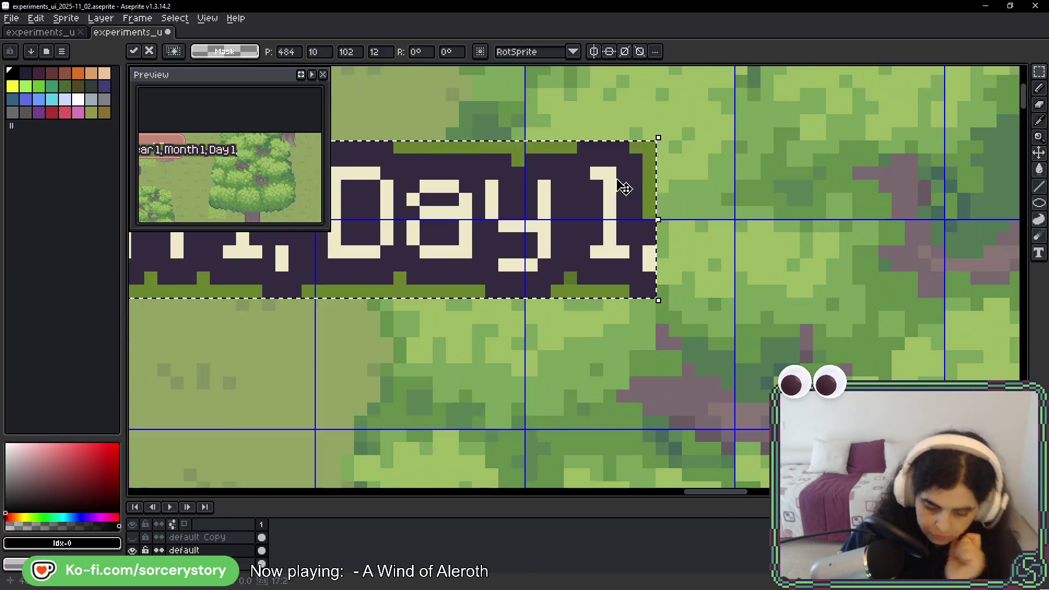
pyautogui.press('w')
pyautogui.scroll(3, 586, 156)
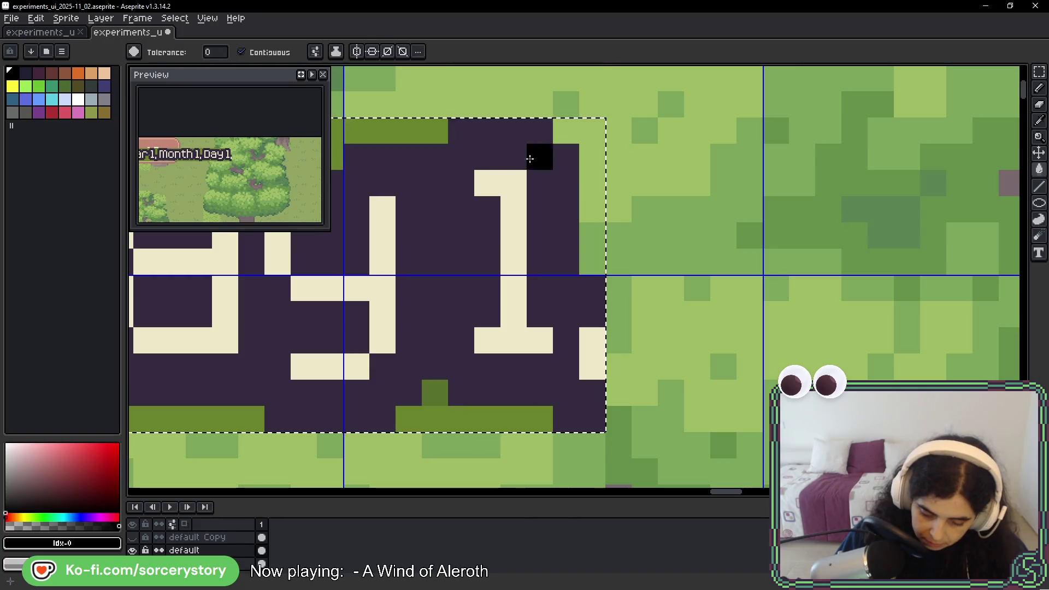
pyautogui.click(241, 52)
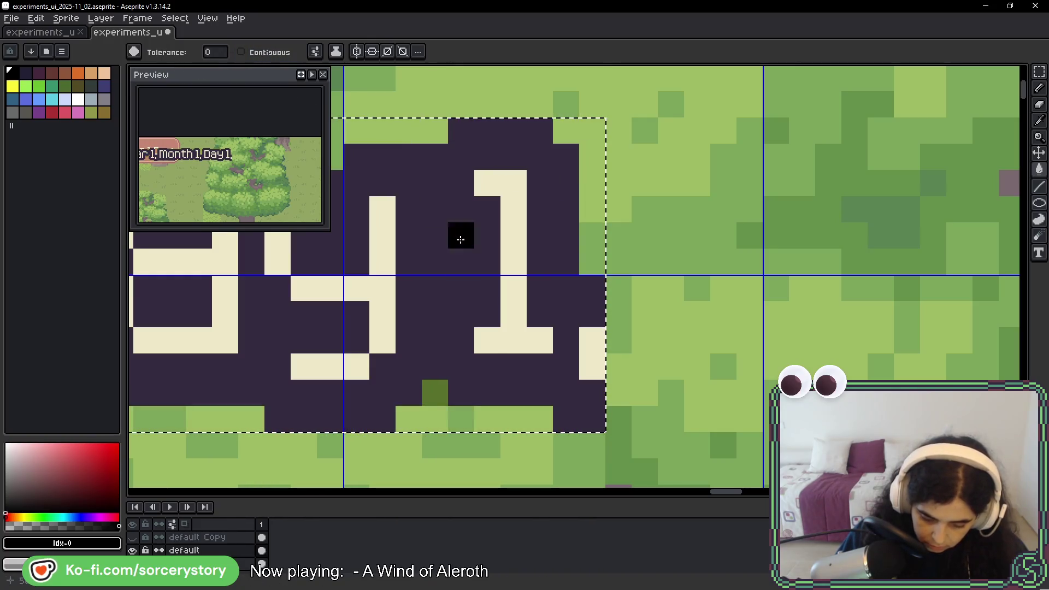
pyautogui.hscroll(-5, 634, 332)
pyautogui.scroll(-4, 634, 332)
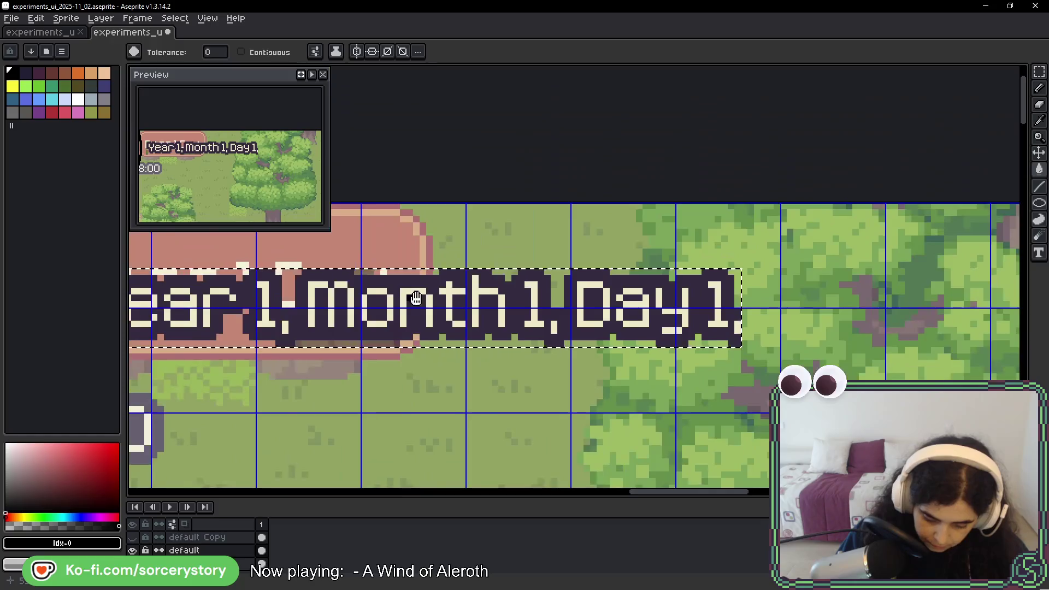
pyautogui.hscroll(-5, 655, 284)
pyautogui.scroll(2, 675, 242)
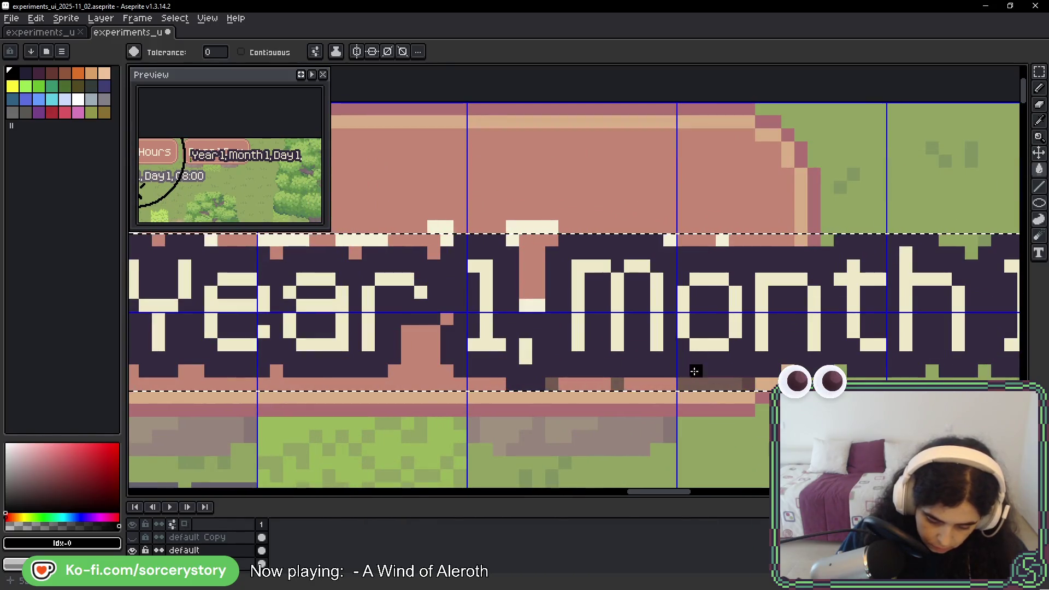
pyautogui.click(720, 384)
pyautogui.scroll(-2, 732, 385)
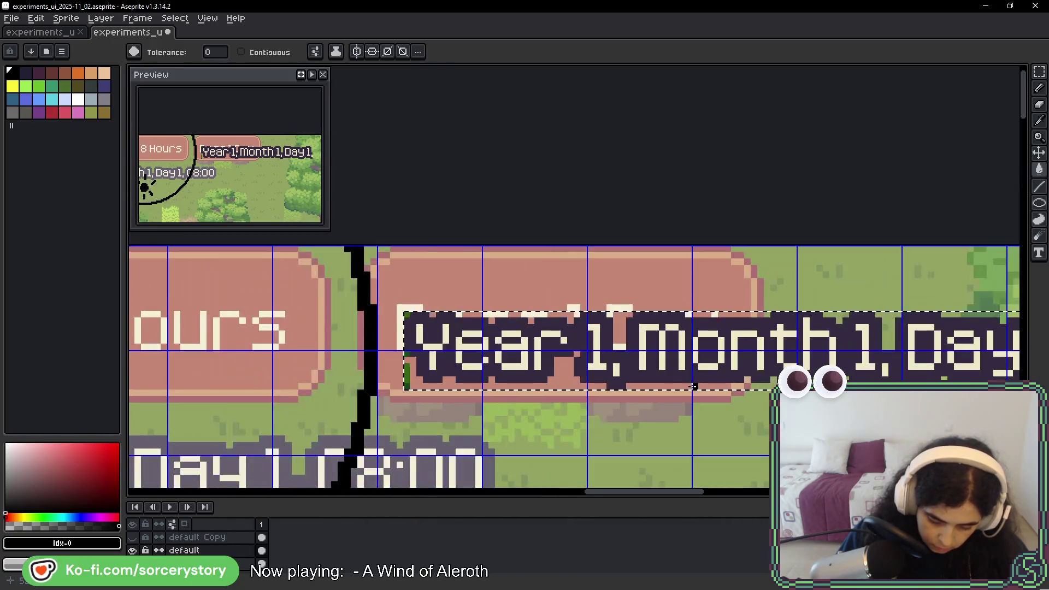
pyautogui.scroll(3, 405, 388)
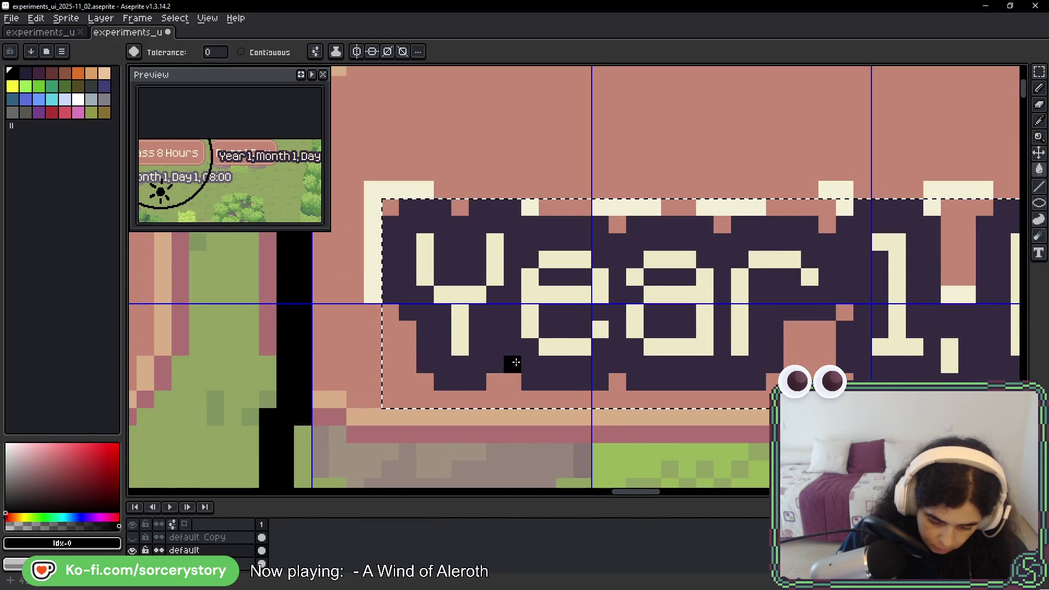
pyautogui.scroll(-2, 510, 363)
pyautogui.hscroll(5, 655, 328)
pyautogui.scroll(3, 747, 322)
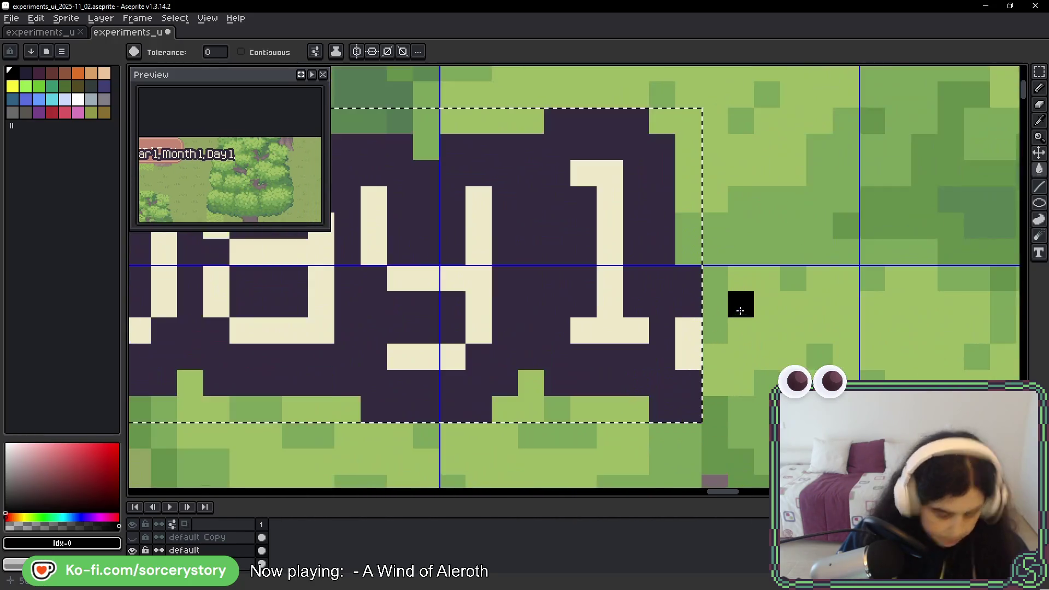
# - Paint dark purple backing pixels just right of the date label with the Pencil
pyautogui.press('b')
pyautogui.click(673, 371)
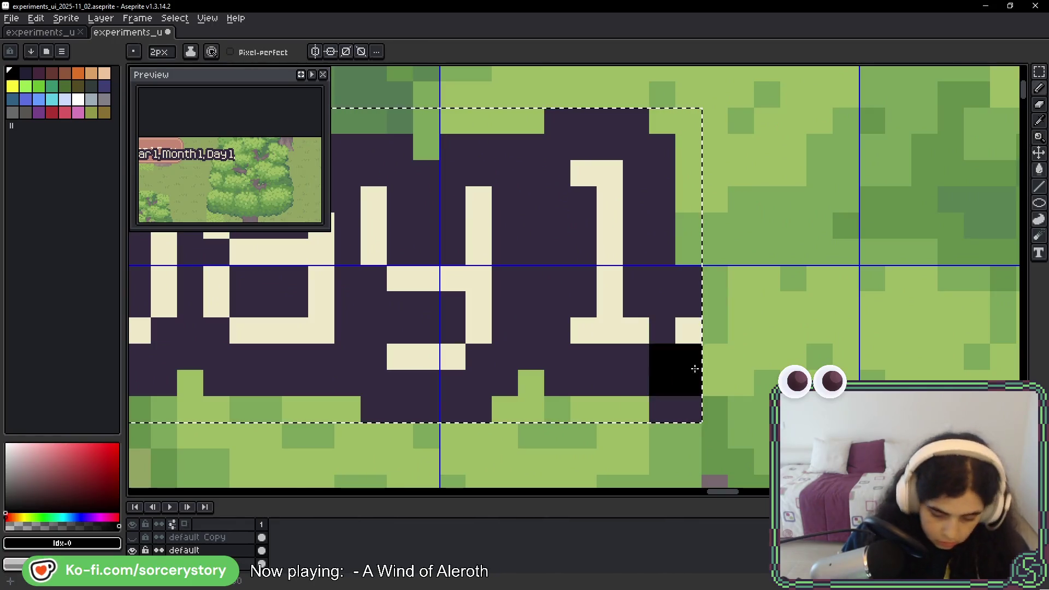
pyautogui.hotkey('ctrl', 'z')
pyautogui.keyDown('alt'); pyautogui.click(682, 298); pyautogui.keyUp('alt')
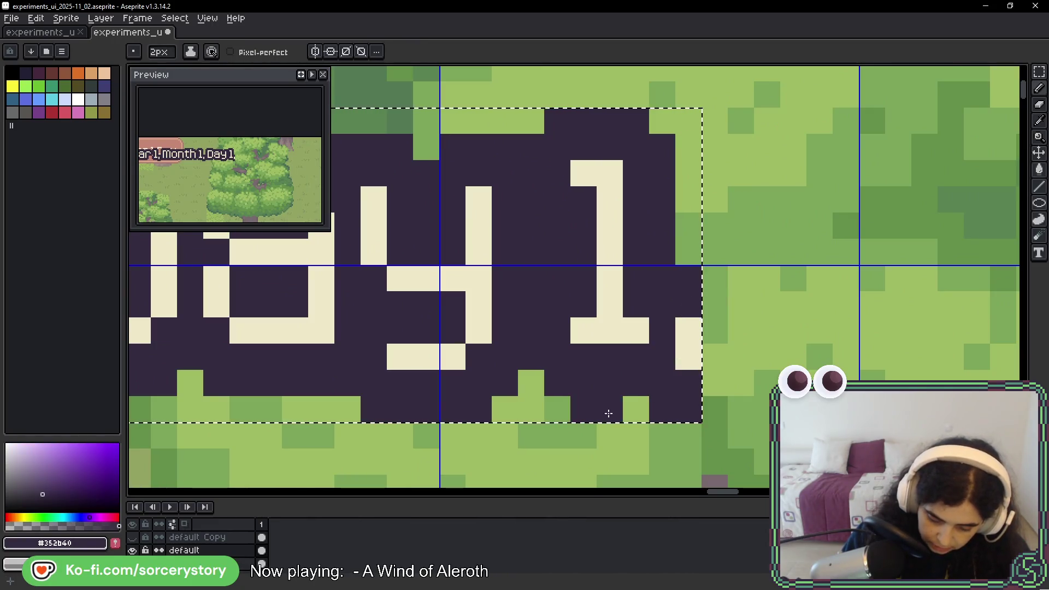
pyautogui.click(671, 430)
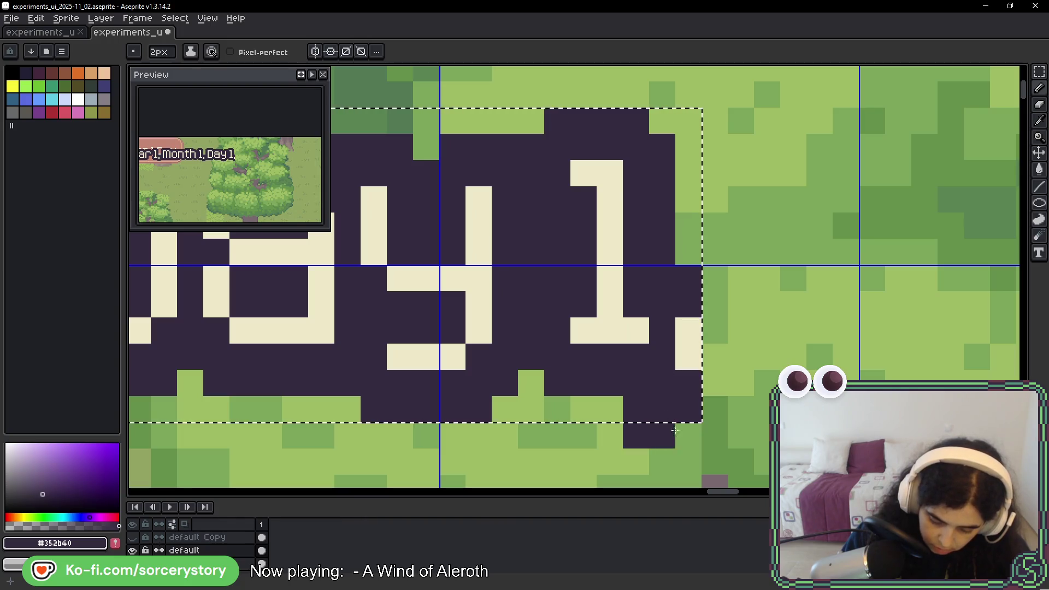
pyautogui.hotkey('ctrl', 'z')
pyautogui.click(721, 295)
# - Undo the stray purple blocks around the label's right end
pyautogui.moveTo(721, 295)
pyautogui.mouseDown()
pyautogui.moveTo(798, 328)
pyautogui.moveTo(775, 316)
pyautogui.moveTo(880, 323)
pyautogui.moveTo(749, 350)
pyautogui.moveTo(585, 346)
pyautogui.mouseUp()
pyautogui.moveTo(777, 356); pyautogui.dragTo(676, 417)
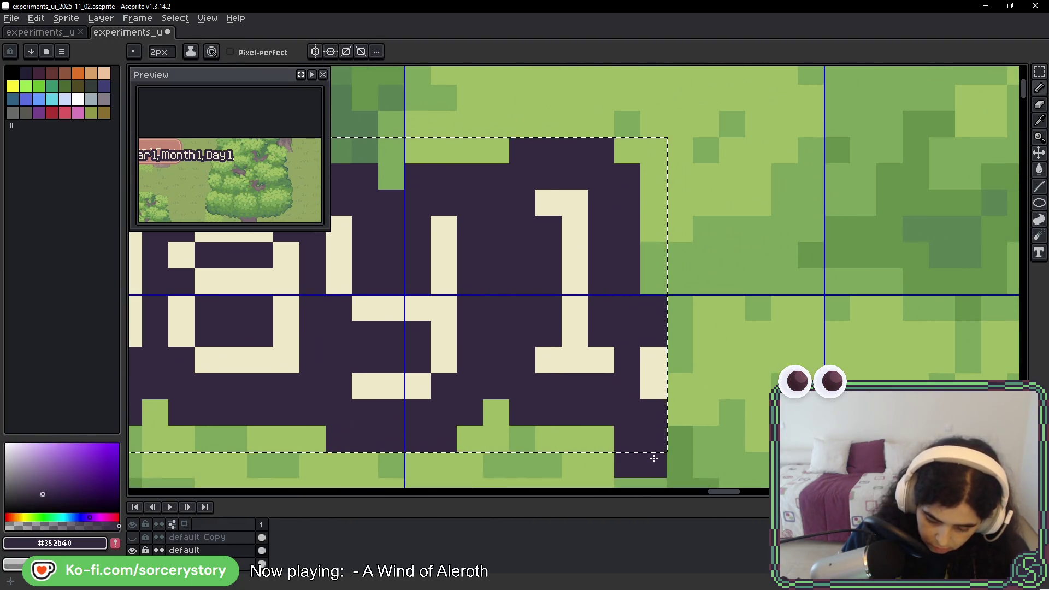
pyautogui.hotkey('ctrl', 'z')
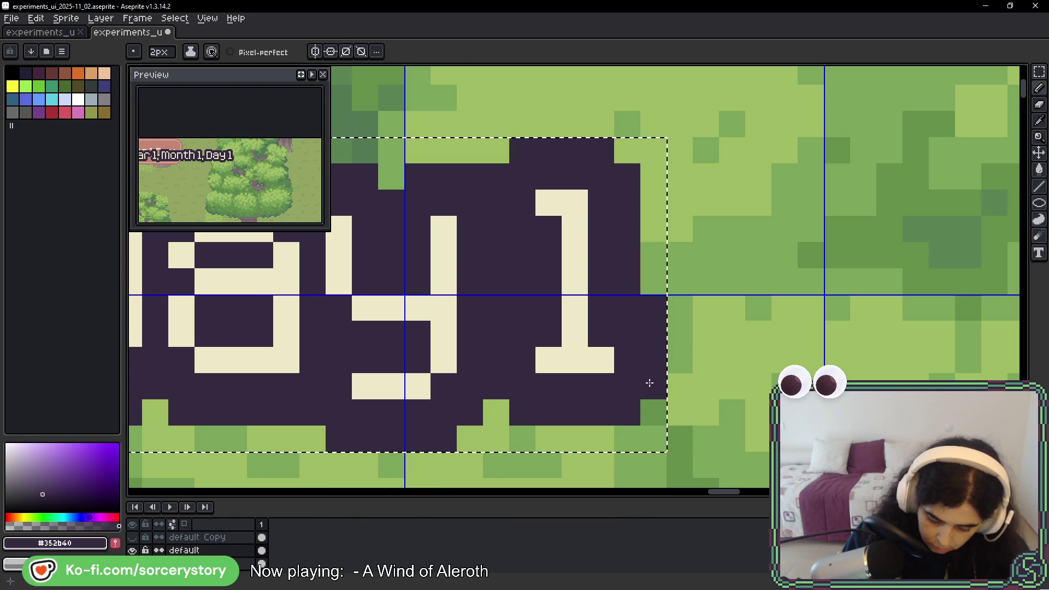
pyautogui.hotkey('ctrl', 'z')
pyautogui.hotkey('ctrl', 'z')
pyautogui.hotkey('ctrl', 'z')
pyautogui.scroll(-3, 799, 308)
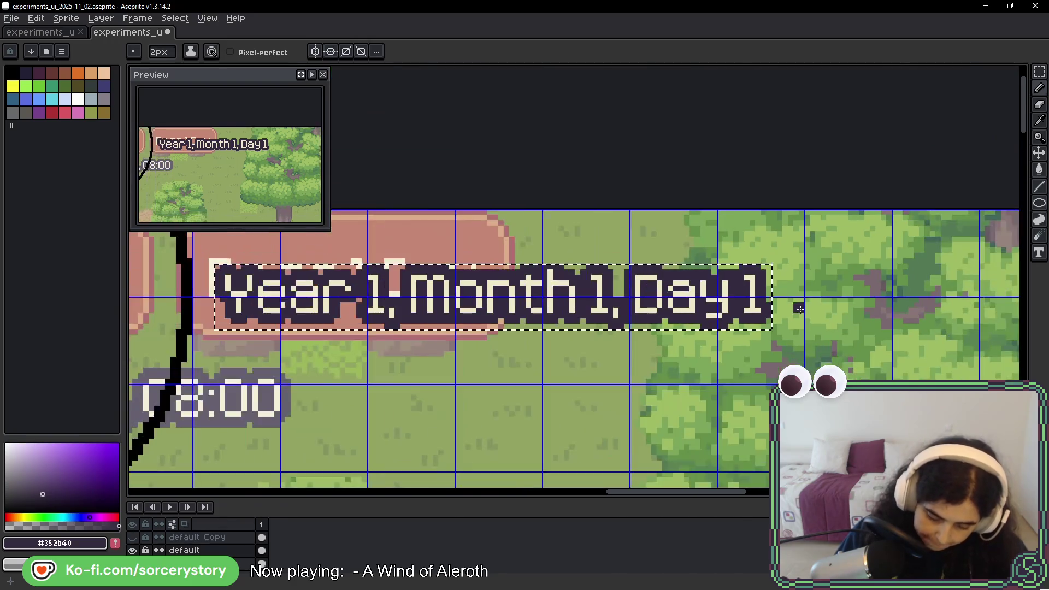
pyautogui.hotkey('ctrl', 'z')
pyautogui.hotkey('ctrl', 'z')
pyautogui.hotkey('ctrl', 'z')
# - Deselect the label and draw a circle outline around the rock in the open forest
pyautogui.hotkey('ctrl', 'd')
pyautogui.moveTo(987, 236)
pyautogui.mouseDown()
pyautogui.moveTo(883, 304)
pyautogui.moveTo(625, 318)
pyautogui.mouseUp()
pyautogui.moveTo(805, 393)
pyautogui.mouseDown()
pyautogui.moveTo(679, 330)
pyautogui.moveTo(672, 300)
pyautogui.mouseUp()
pyautogui.click(1039, 203)
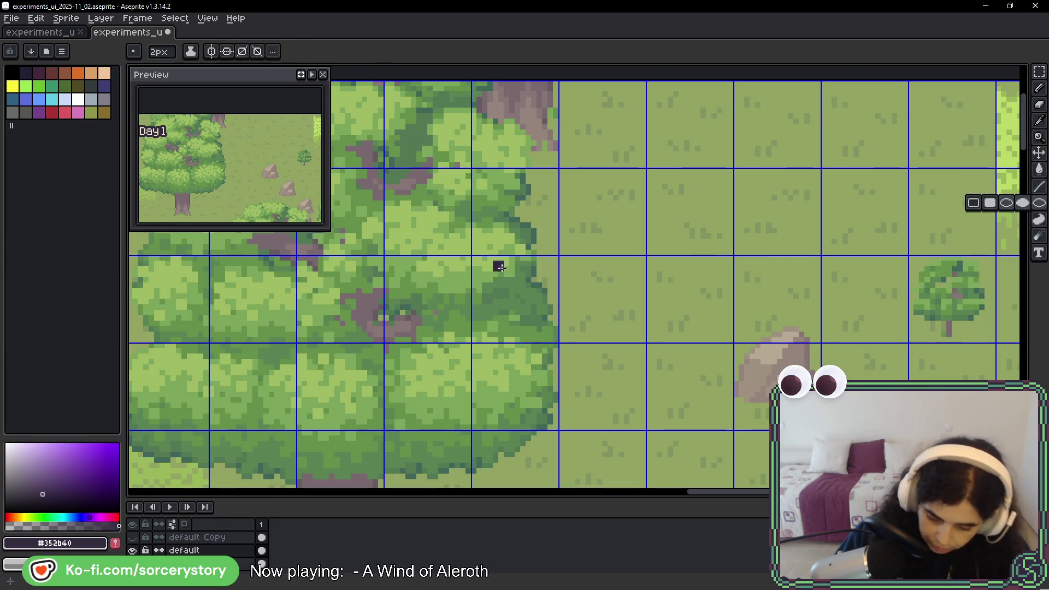
pyautogui.moveTo(569, 182)
pyautogui.mouseDown()
pyautogui.moveTo(614, 224)
pyautogui.moveTo(561, 174)
pyautogui.moveTo(768, 486)
pyautogui.moveTo(854, 440)
pyautogui.moveTo(896, 381)
pyautogui.moveTo(905, 392)
pyautogui.mouseUp()
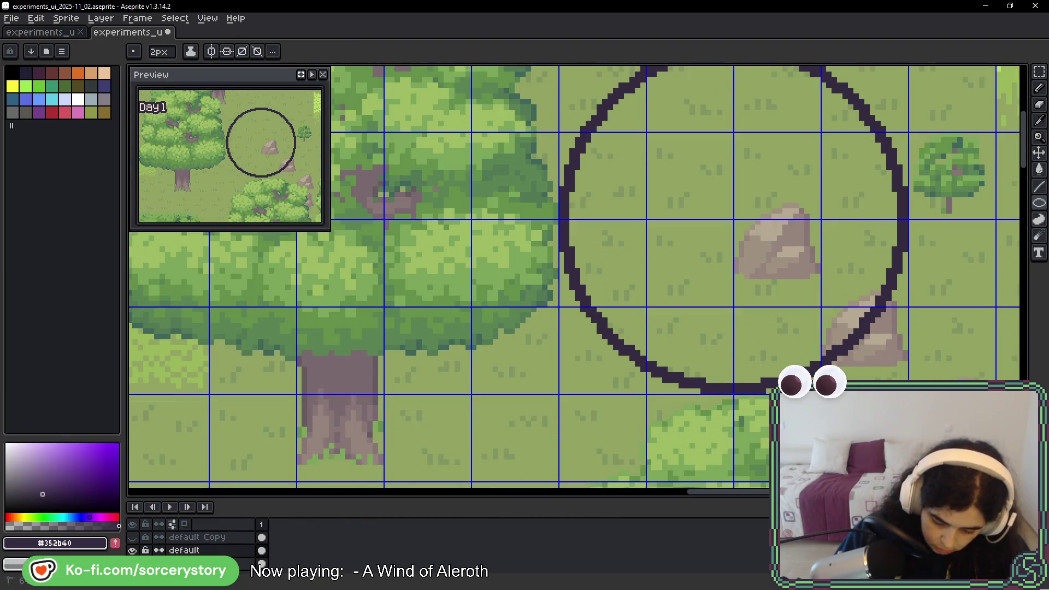
# - Move the circle's lower-right quarter onto the tree and shift the lower-left quarter toward the map's top edge
pyautogui.click(1039, 71)
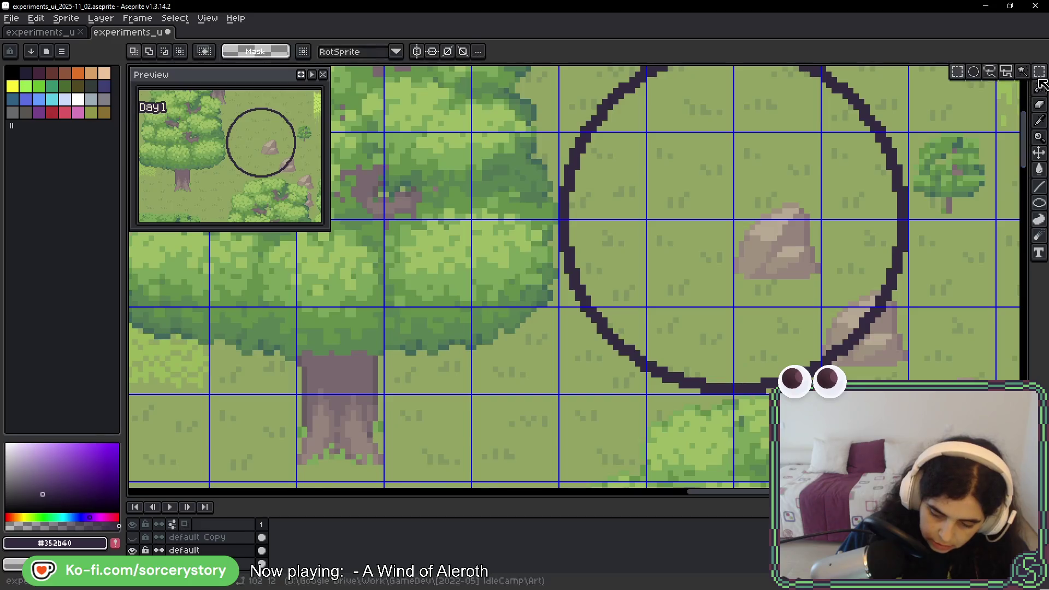
pyautogui.scroll(-2, 805, 288)
pyautogui.moveTo(760, 249)
pyautogui.mouseDown()
pyautogui.moveTo(865, 353)
pyautogui.moveTo(594, 232)
pyautogui.moveTo(560, 168)
pyautogui.mouseUp()
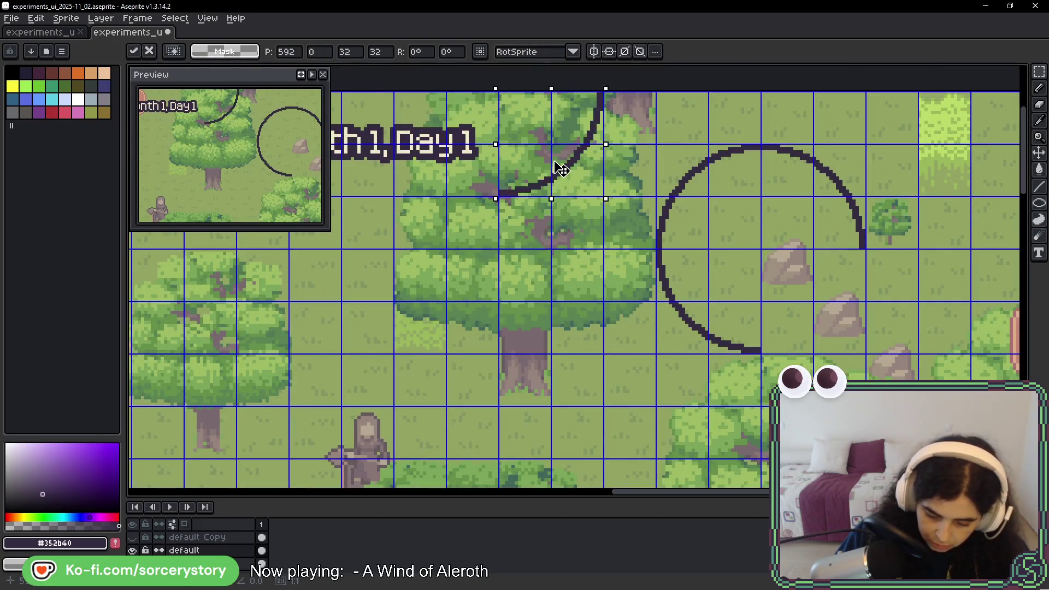
pyautogui.press('Return')
pyautogui.moveTo(658, 250)
pyautogui.mouseDown()
pyautogui.moveTo(759, 351)
pyautogui.moveTo(732, 304)
pyautogui.moveTo(133, 276)
pyautogui.moveTo(368, 286)
pyautogui.moveTo(134, 273)
pyautogui.moveTo(444, 215)
pyautogui.moveTo(463, 164)
pyautogui.moveTo(550, 186)
pyautogui.mouseUp()
pyautogui.scroll(-2, 458, 168)
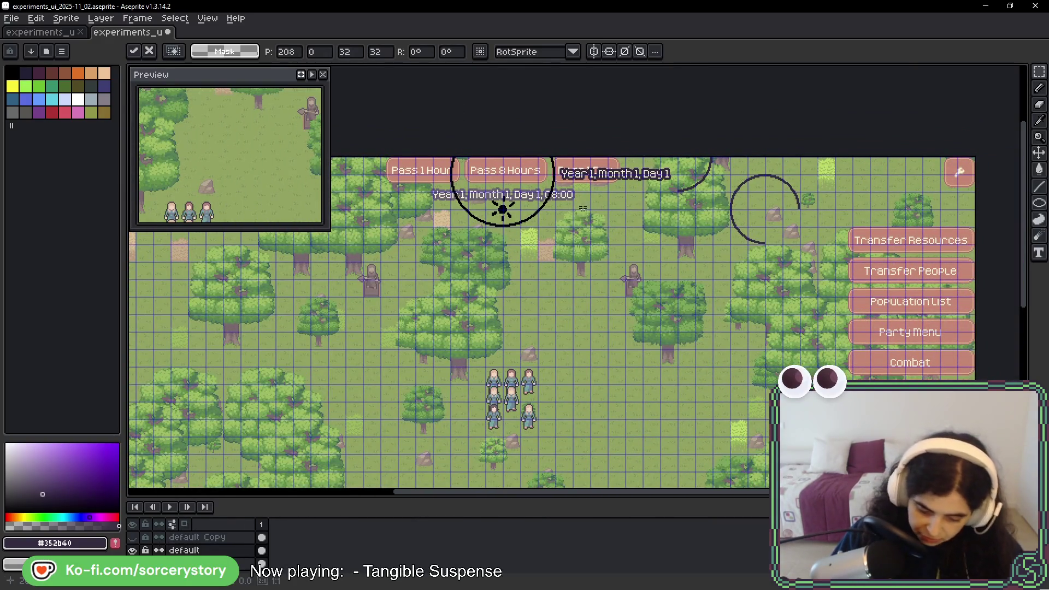
pyautogui.moveTo(471, 219); pyautogui.dragTo(620, 214)
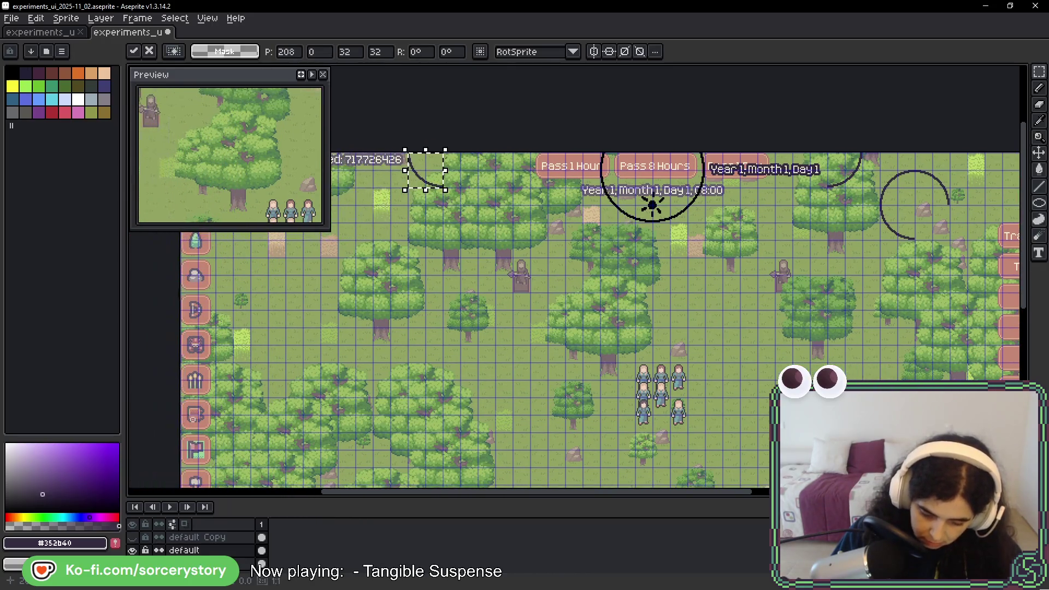
pyautogui.moveTo(435, 175)
pyautogui.mouseDown()
pyautogui.moveTo(477, 178)
pyautogui.moveTo(467, 175)
pyautogui.mouseUp()
# - Commit the quarter arc, then trial moving and mirroring the date label before discarding it
pyautogui.click(701, 189)
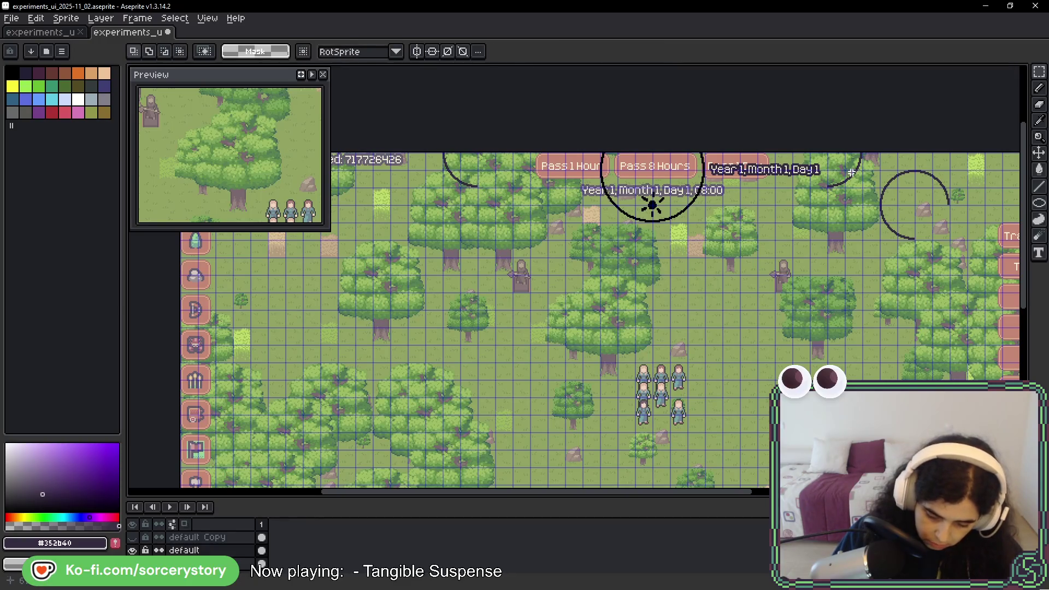
pyautogui.moveTo(859, 155); pyautogui.dragTo(753, 184)
pyautogui.moveTo(774, 178)
pyautogui.mouseDown()
pyautogui.moveTo(436, 281)
pyautogui.moveTo(473, 256)
pyautogui.moveTo(483, 268)
pyautogui.moveTo(508, 236)
pyautogui.moveTo(503, 208)
pyautogui.moveTo(527, 232)
pyautogui.mouseUp()
pyautogui.hotkey('shift', 'h')
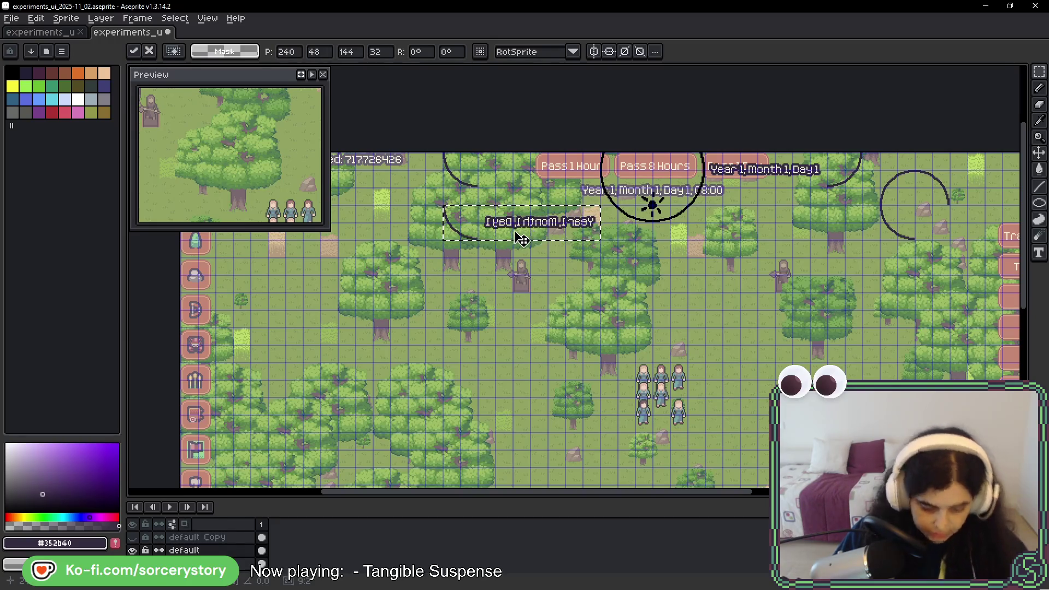
pyautogui.press('Escape')
pyautogui.hscroll(5, 508, 204)
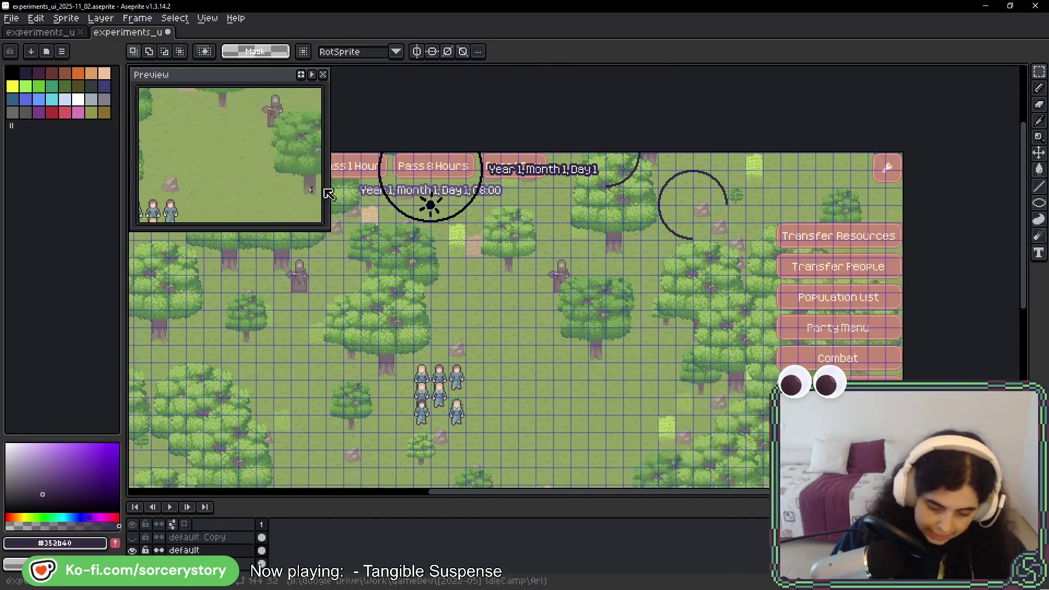
pyautogui.scroll(2, 508, 204)
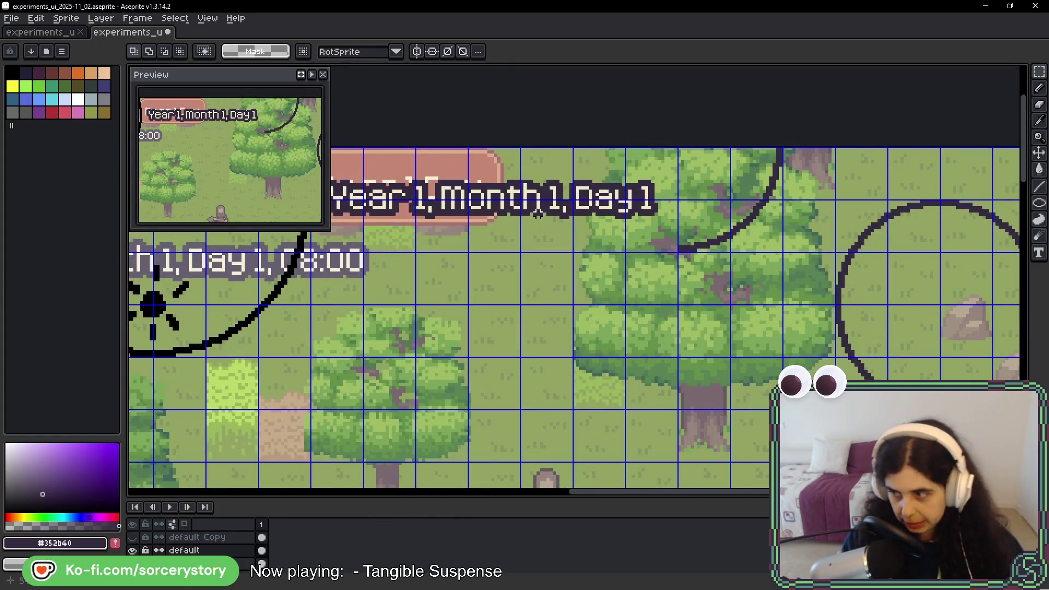
pyautogui.hscroll(-5, 604, 280)
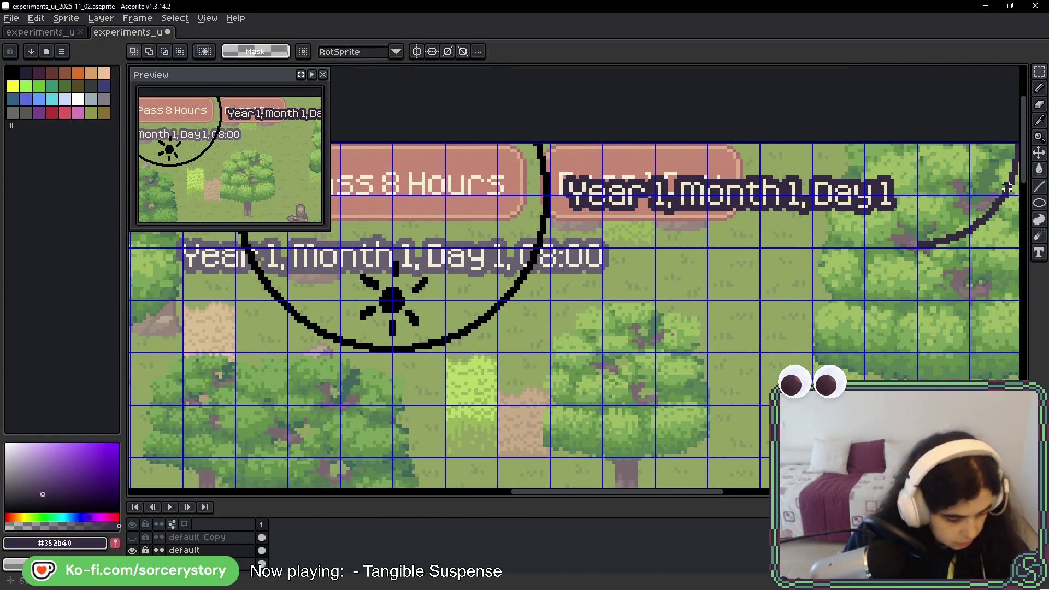
# - Draw black horizontal Pencil lines beneath the date label joining the arc ends
pyautogui.press('b')
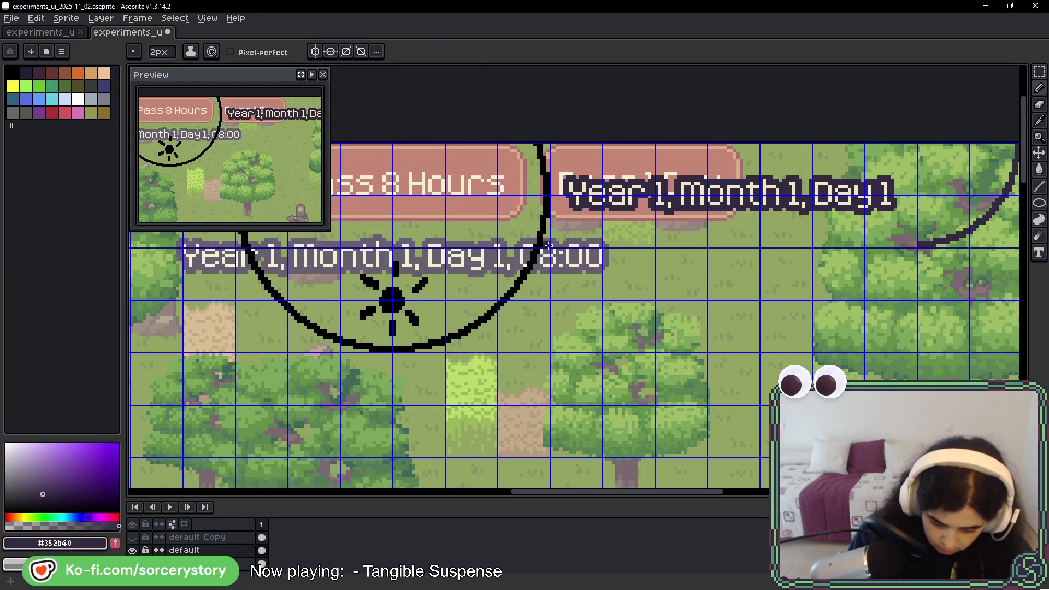
pyautogui.keyDown('alt'); pyautogui.click(547, 244); pyautogui.keyUp('alt')
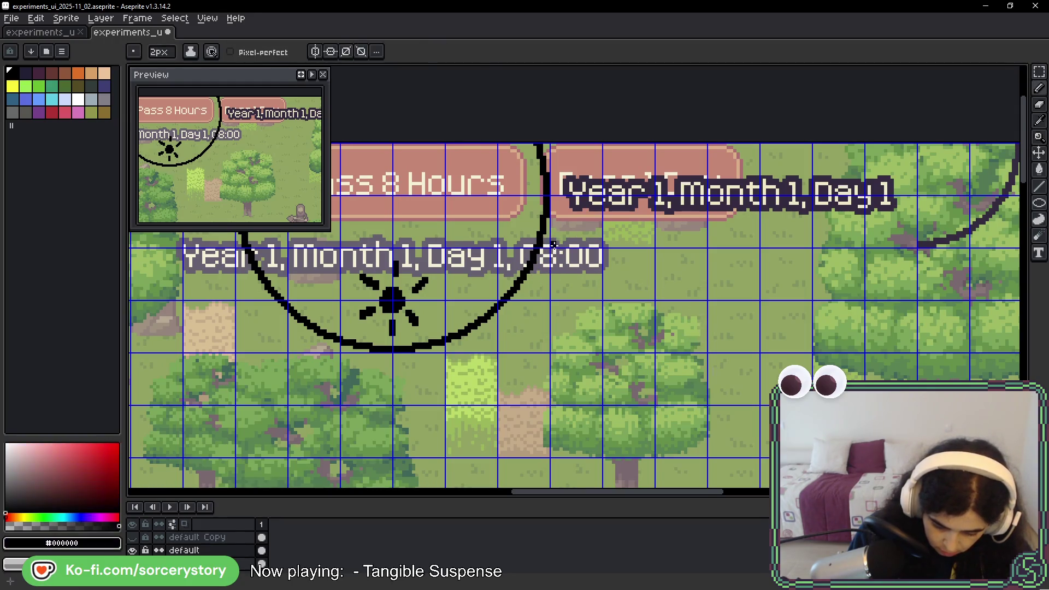
pyautogui.moveTo(877, 252); pyautogui.dragTo(917, 247)
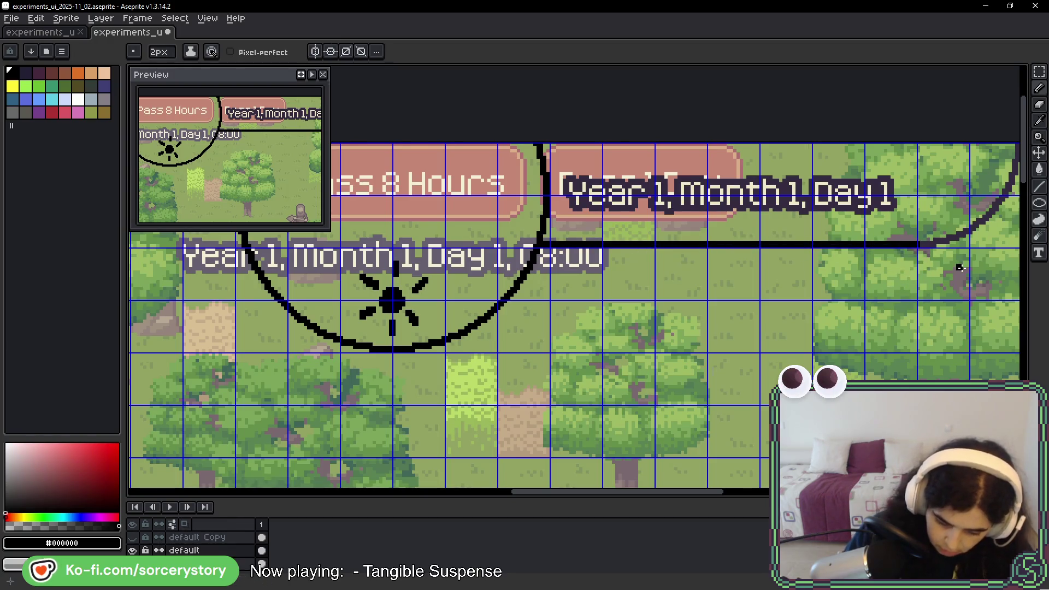
pyautogui.scroll(-2, 785, 307)
pyautogui.scroll(2, 677, 263)
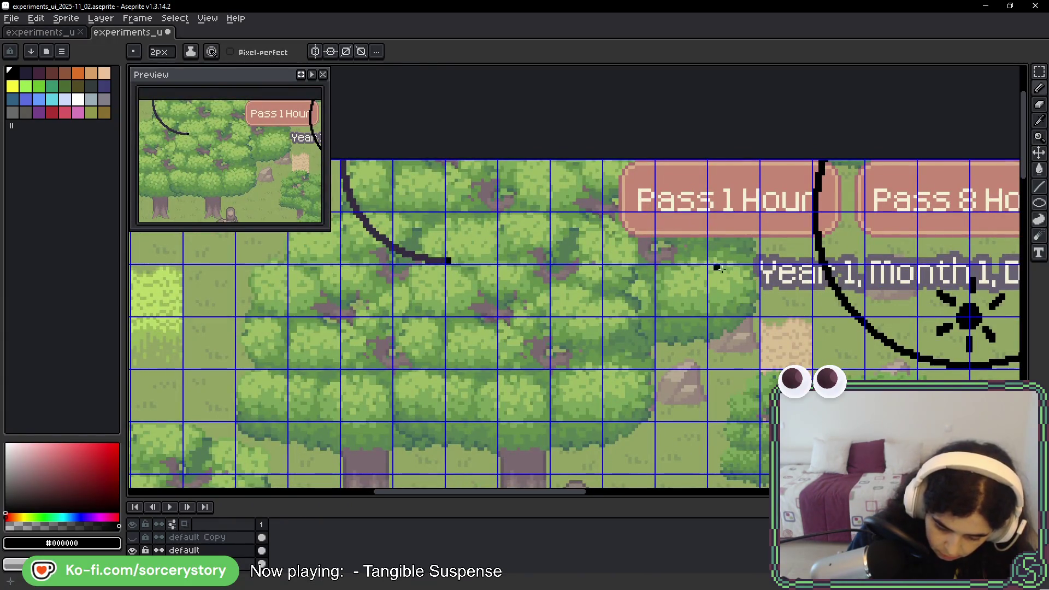
pyautogui.keyDown('shift'); pyautogui.click(817, 262); pyautogui.keyUp('shift')
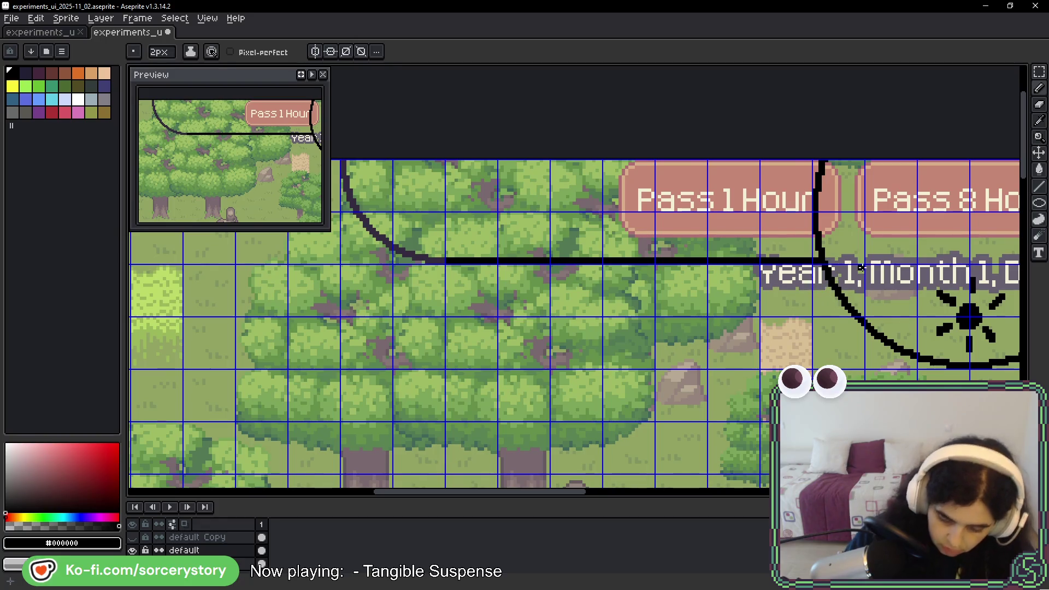
pyautogui.scroll(-2, 861, 268)
pyautogui.scroll(1, 527, 255)
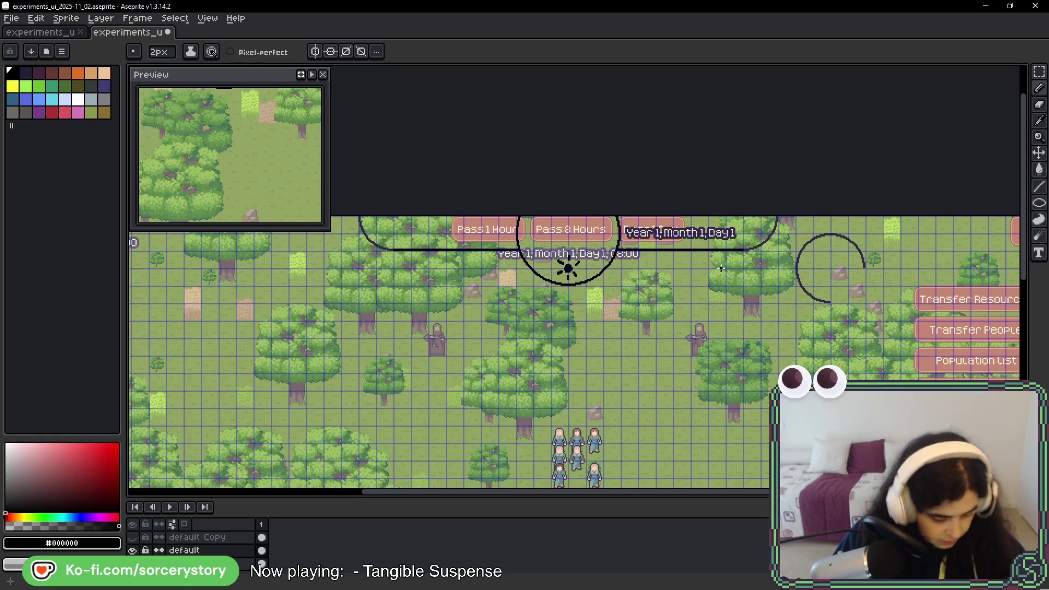
# - Flood-fill the dark purple circle lines black with the Paint Bucket
pyautogui.press('g')
pyautogui.scroll(4, 830, 252)
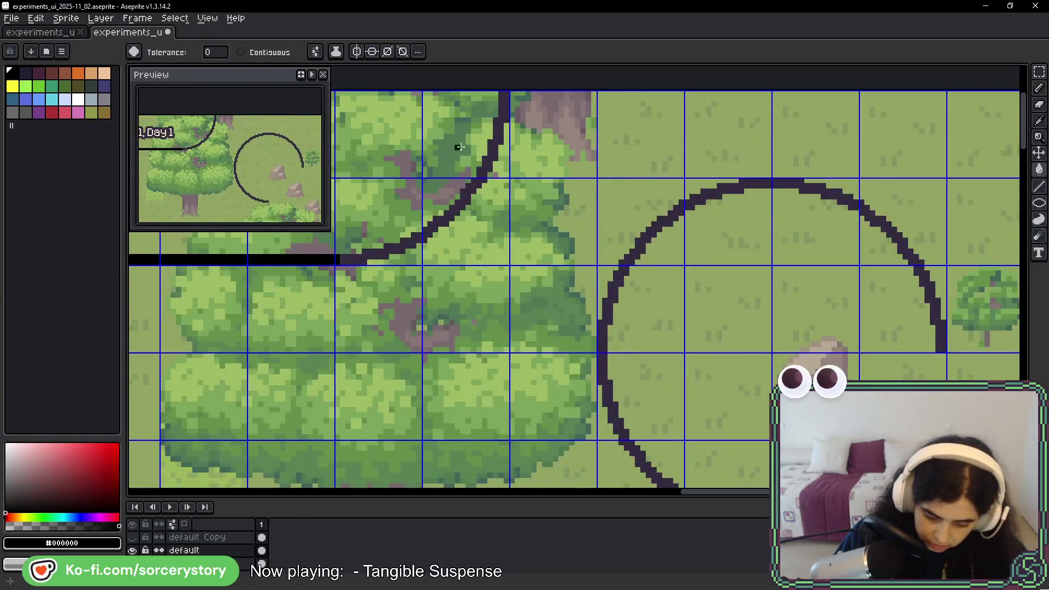
pyautogui.moveTo(458, 148); pyautogui.dragTo(524, 211)
pyautogui.click(494, 207)
pyautogui.scroll(-3, 494, 208)
# - Fill the Year 1 label's cream lettering with pure white
pyautogui.moveTo(423, 193)
pyautogui.mouseDown()
pyautogui.moveTo(738, 194)
pyautogui.moveTo(784, 221)
pyautogui.mouseUp()
pyautogui.scroll(4, 751, 190)
pyautogui.moveTo(750, 190); pyautogui.dragTo(411, 283)
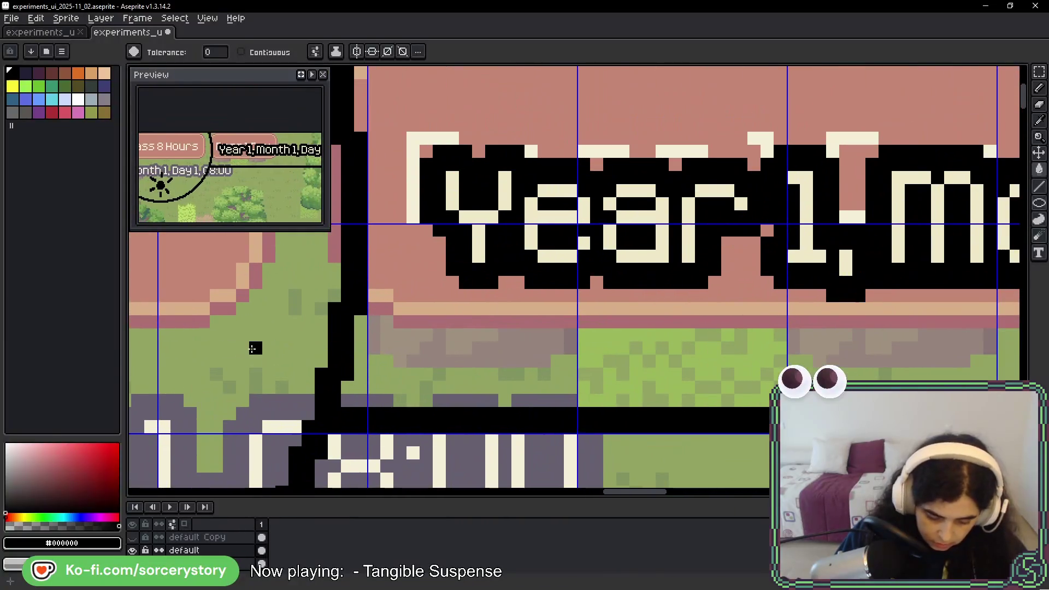
pyautogui.click(78, 99)
pyautogui.click(474, 219)
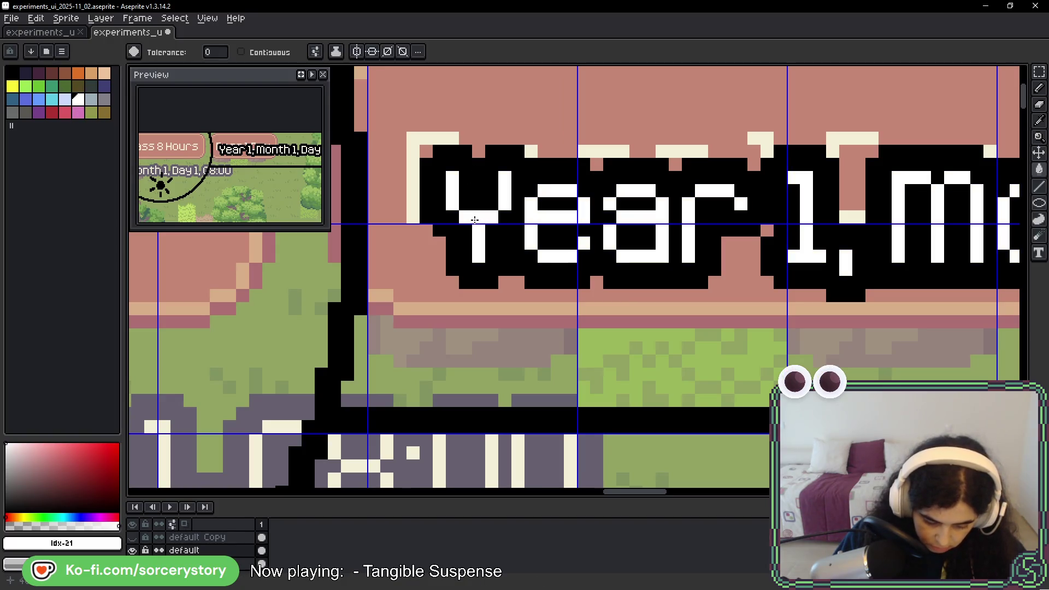
pyautogui.scroll(-5, 622, 290)
# - Cut away pieces of the black circle arc using rectangular selections
pyautogui.press('m')
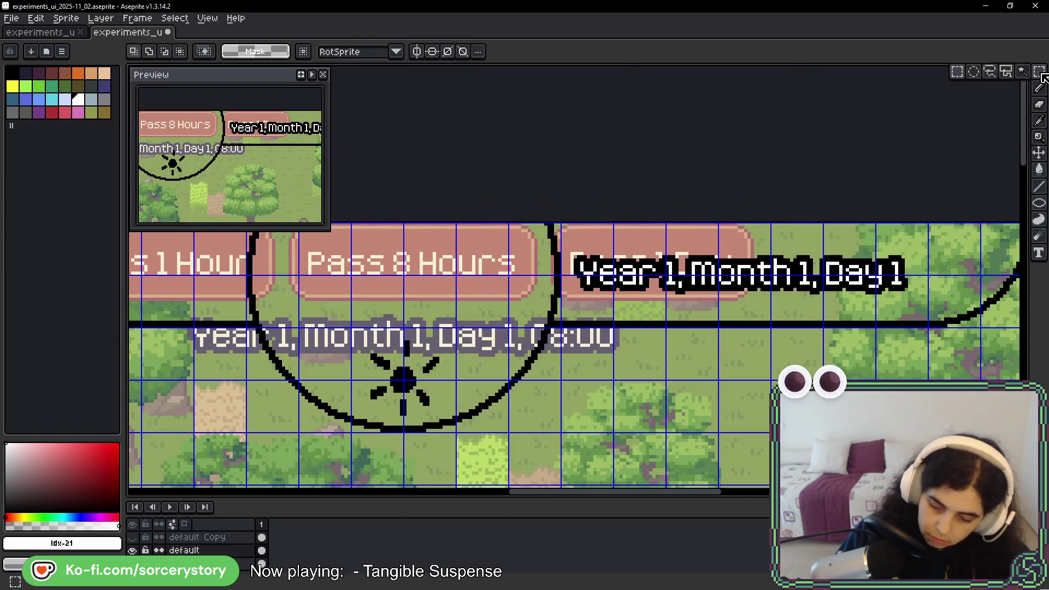
pyautogui.scroll(-3, 481, 153)
pyautogui.moveTo(468, 120); pyautogui.dragTo(585, 215)
pyautogui.hotkey('ctrl', 'x')
pyautogui.moveTo(422, 213); pyautogui.dragTo(791, 258)
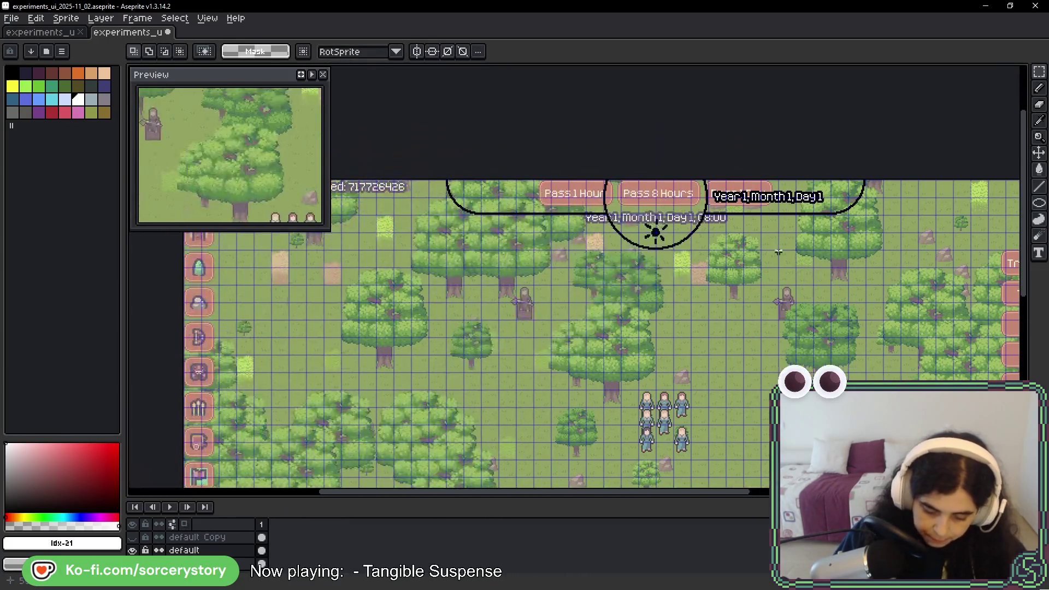
pyautogui.scroll(3, 696, 222)
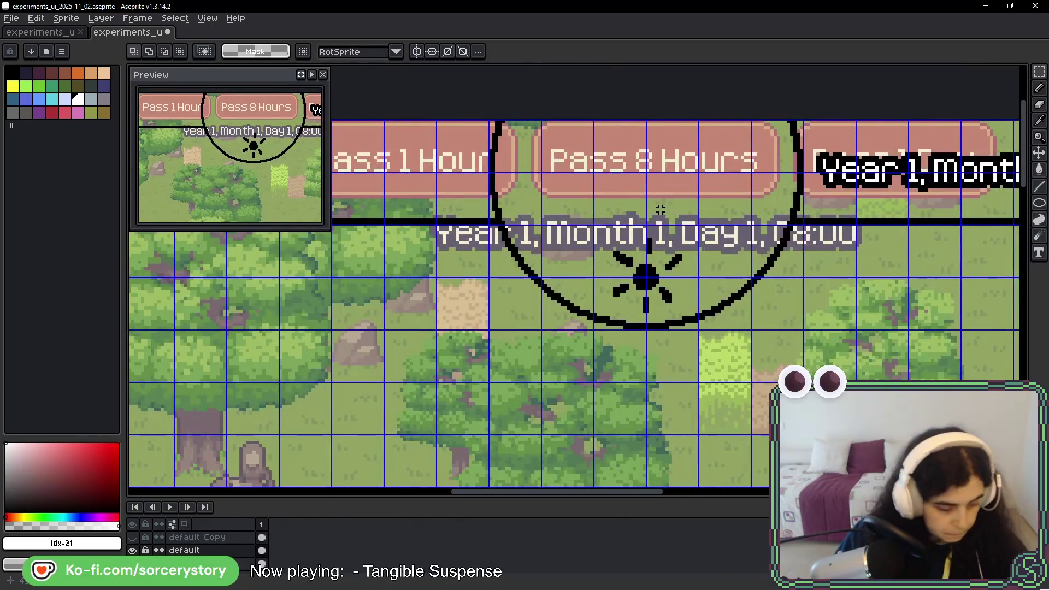
# - Select the Spray tool from the pencil tool group
pyautogui.press('b')
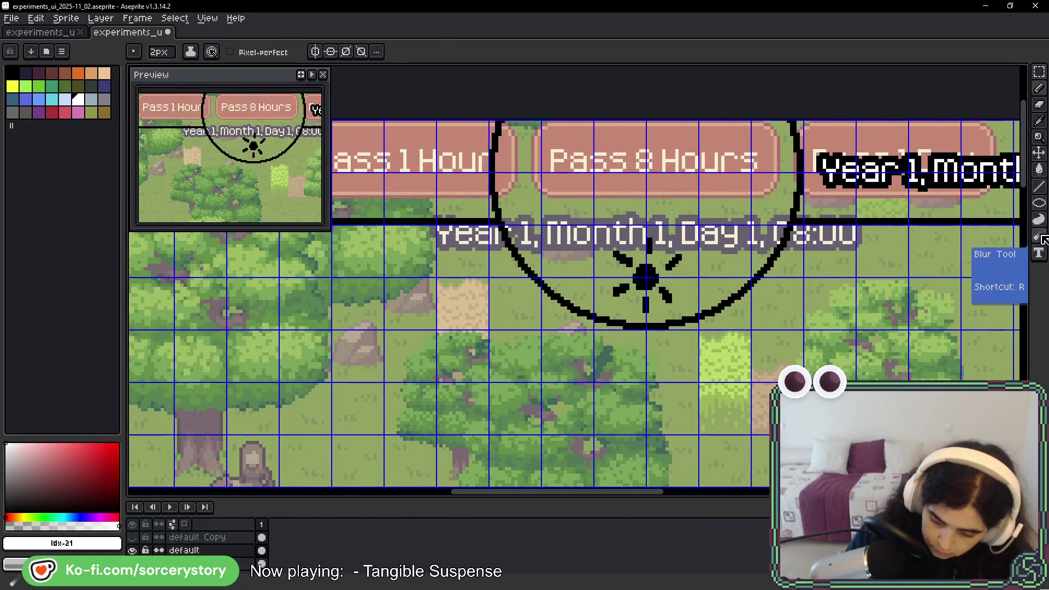
pyautogui.click(1038, 236)
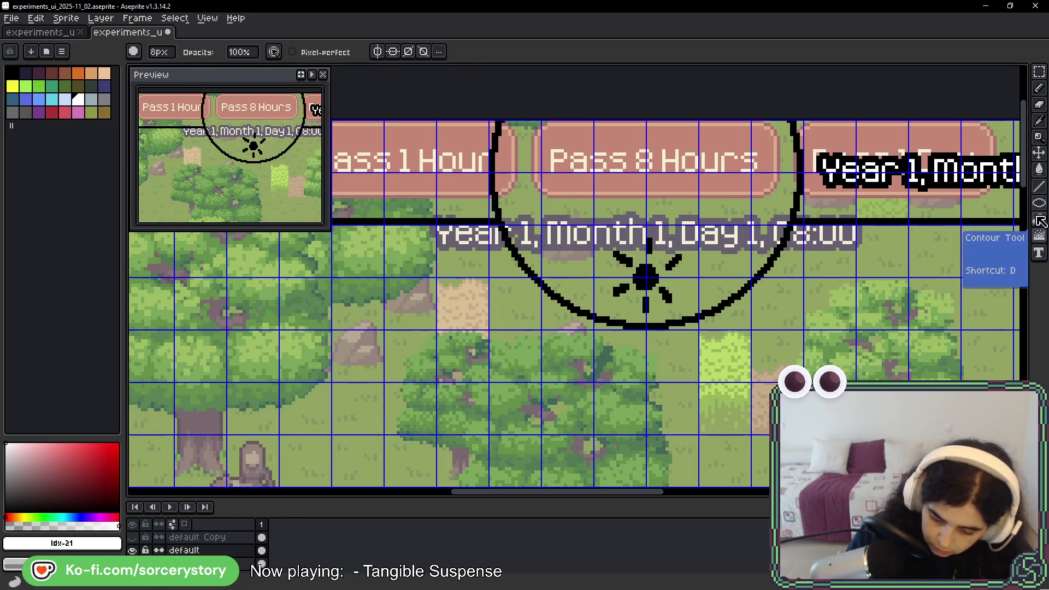
pyautogui.click(1038, 235)
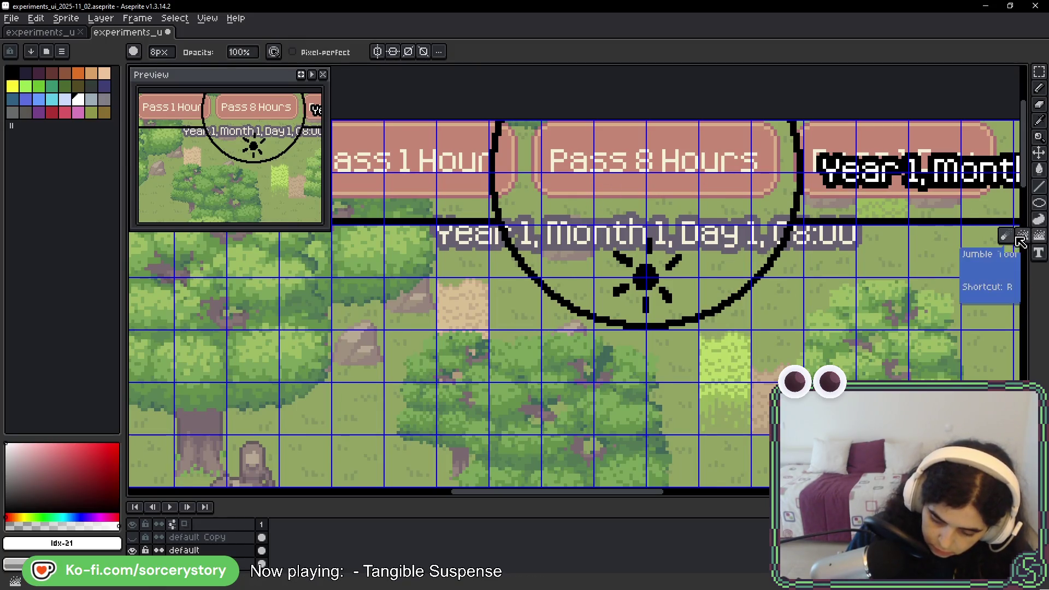
pyautogui.click(1038, 169)
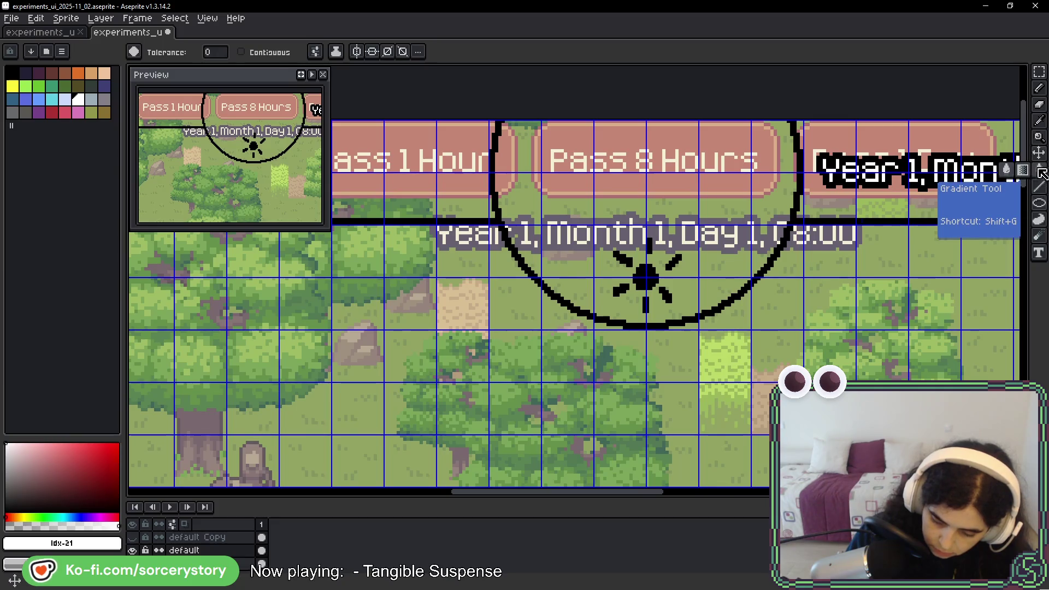
pyautogui.click(1039, 90)
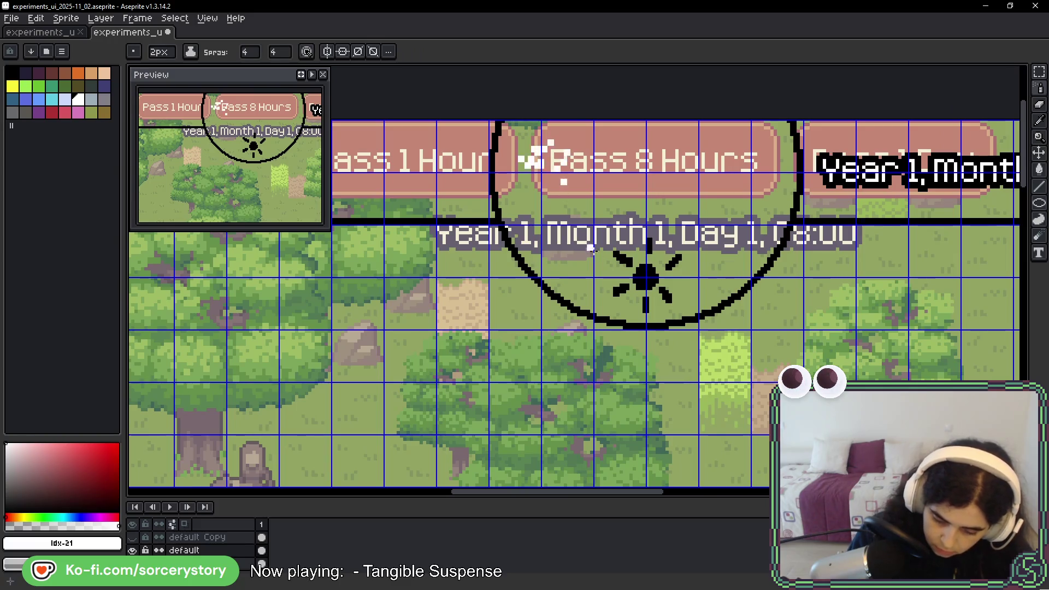
# - Undo the white speckles, switch to black, and try then undo test sprays over Pass 8 Hours
pyautogui.hotkey('ctrl', 'z')
pyautogui.press('x')
pyautogui.moveTo(522, 147); pyautogui.dragTo(527, 148)
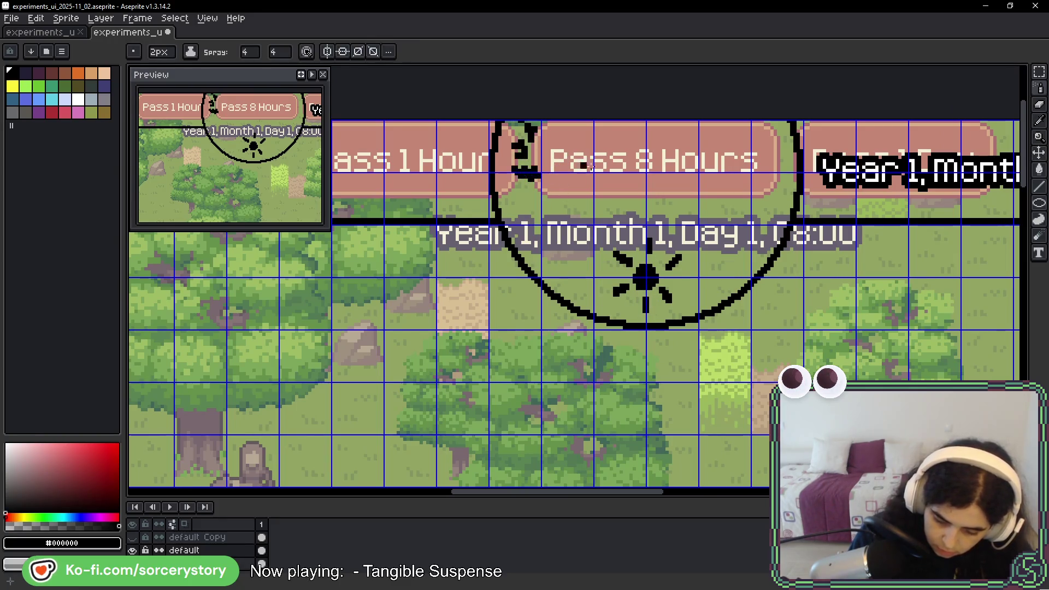
pyautogui.hotkey('ctrl', 'z')
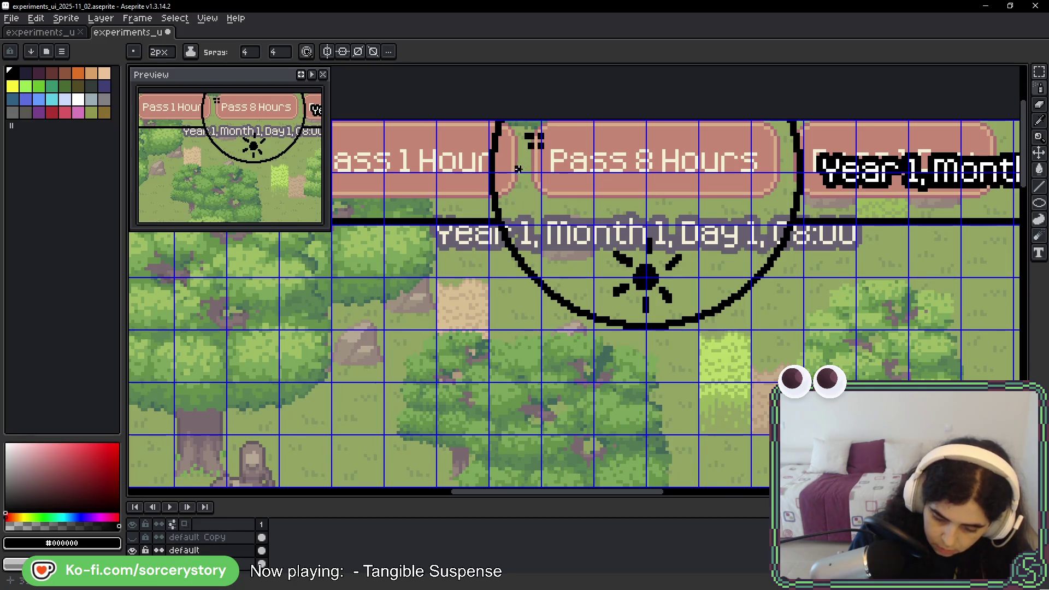
pyautogui.moveTo(577, 141)
pyautogui.mouseDown()
pyautogui.moveTo(677, 155)
pyautogui.moveTo(753, 145)
pyautogui.moveTo(765, 175)
pyautogui.mouseUp()
pyautogui.hotkey('ctrl', 'z')
pyautogui.press('v')
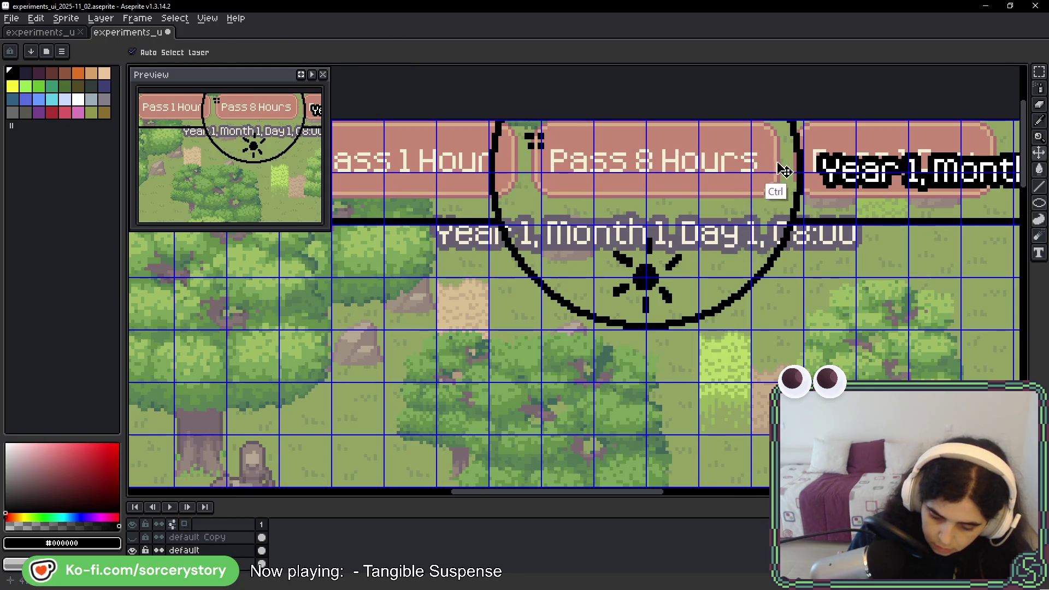
pyautogui.hotkey('shift', 's')
pyautogui.moveTo(765, 131); pyautogui.dragTo(771, 172)
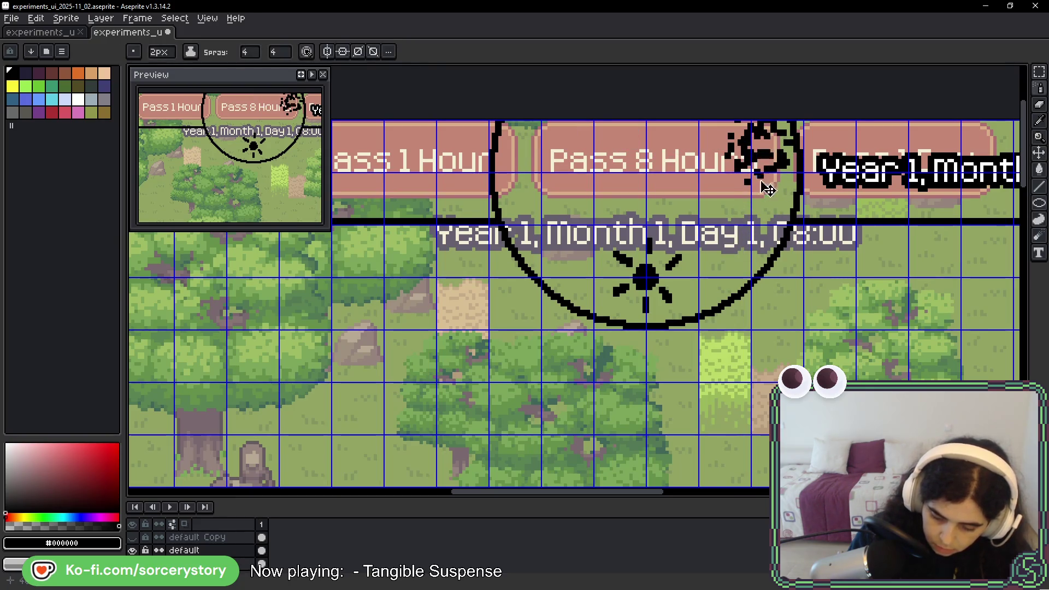
pyautogui.hotkey('ctrl', 'z')
# - Set the Spray width and speed values to 16
pyautogui.click(245, 52)
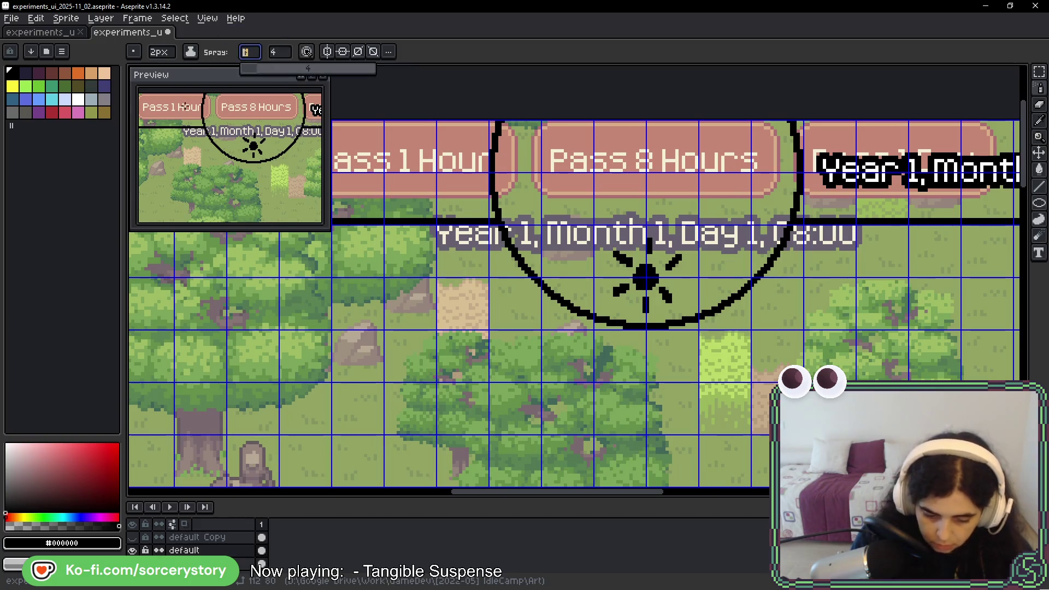
pyautogui.write('16')
pyautogui.click(279, 52)
pyautogui.write('16')
# - Spray black speckles over the top-left corner and left edge of Pass 8 Hours
pyautogui.moveTo(731, 142); pyautogui.dragTo(722, 219)
pyautogui.hotkey('ctrl', 'z')
pyautogui.hotkey('ctrl', 'z')
pyautogui.moveTo(724, 134)
pyautogui.mouseDown()
pyautogui.moveTo(735, 150)
pyautogui.moveTo(710, 207)
pyautogui.mouseUp()
pyautogui.hotkey('ctrl', 'z')
pyautogui.click(616, 136)
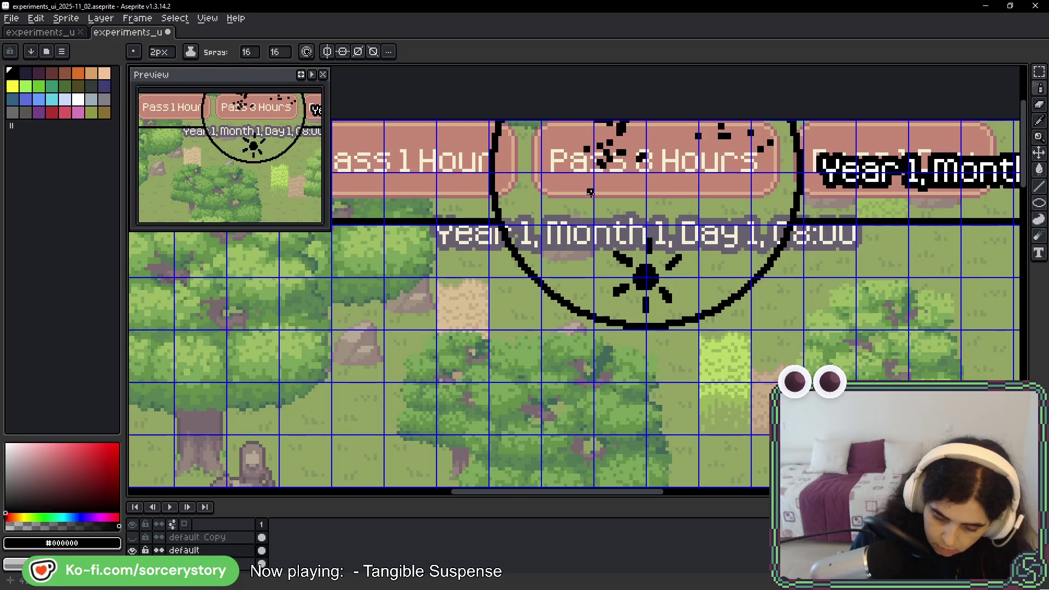
pyautogui.click(631, 139)
pyautogui.moveTo(633, 139); pyautogui.dragTo(599, 202)
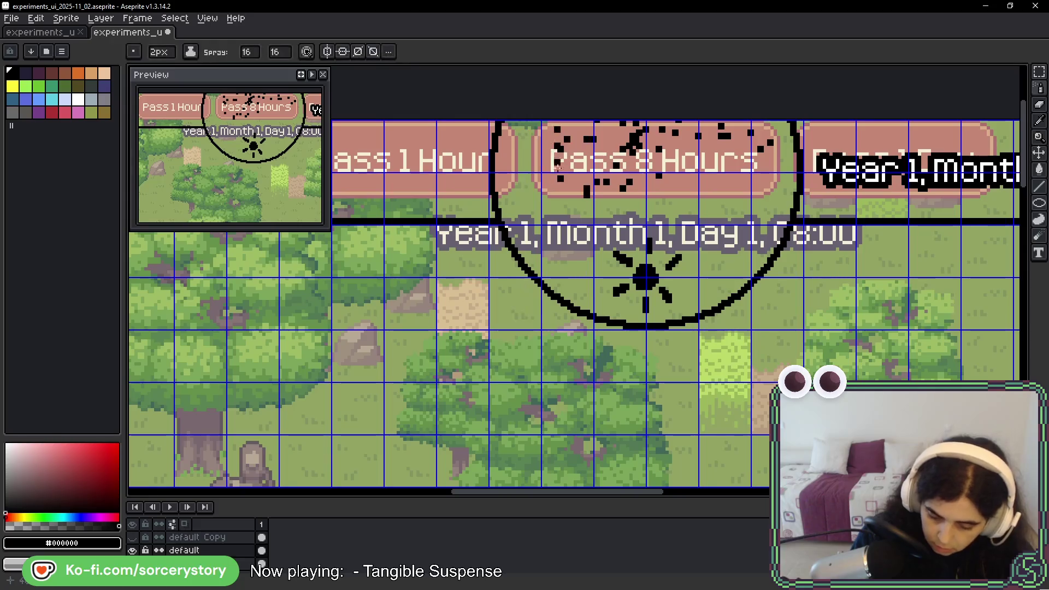
pyautogui.moveTo(544, 149); pyautogui.dragTo(545, 182)
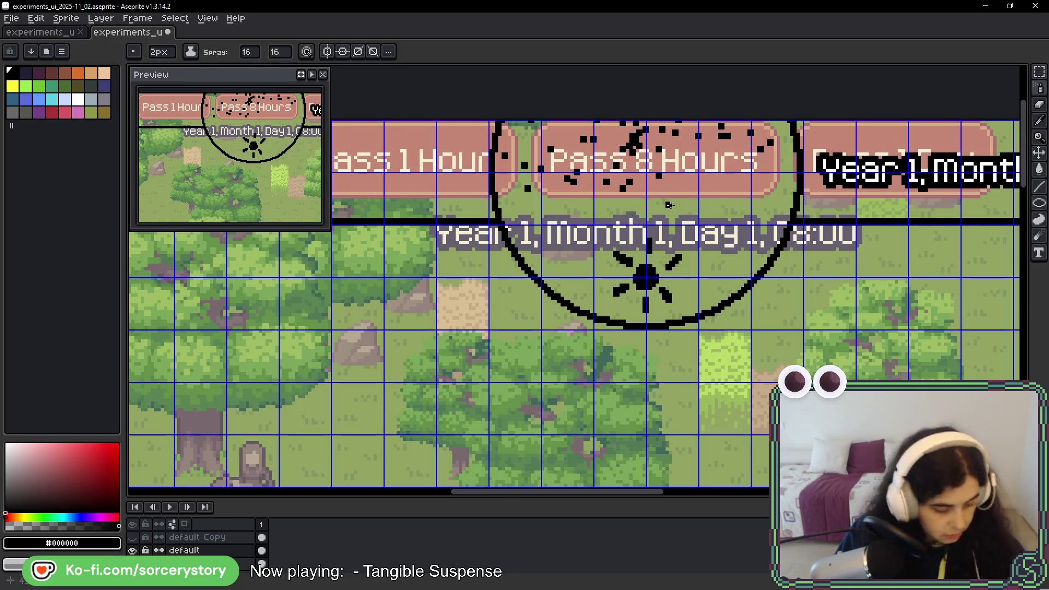
pyautogui.click(1039, 71)
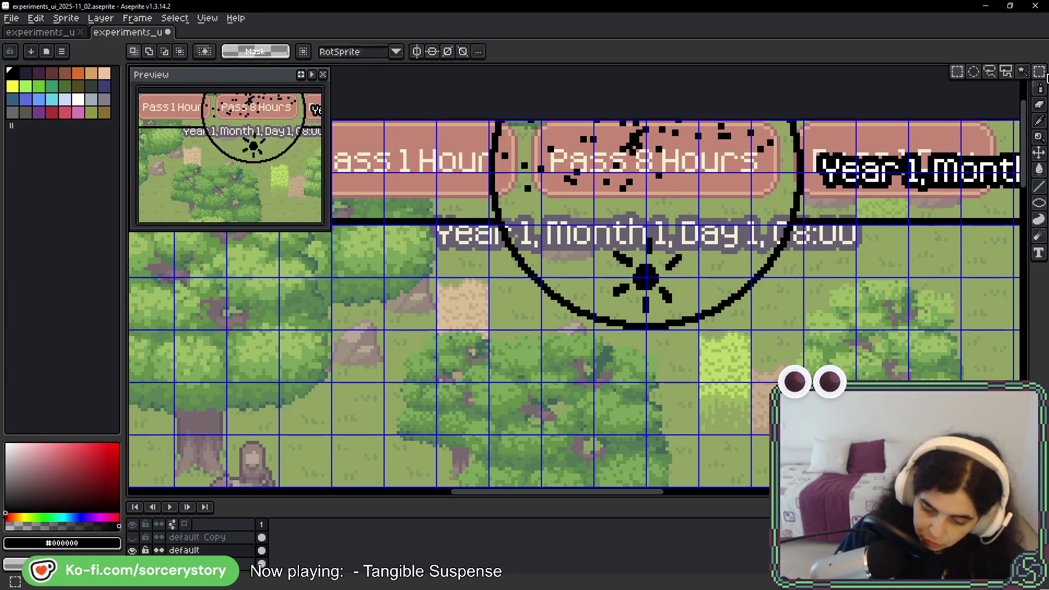
pyautogui.scroll(2, 653, 194)
pyautogui.moveTo(464, 183); pyautogui.dragTo(705, 211)
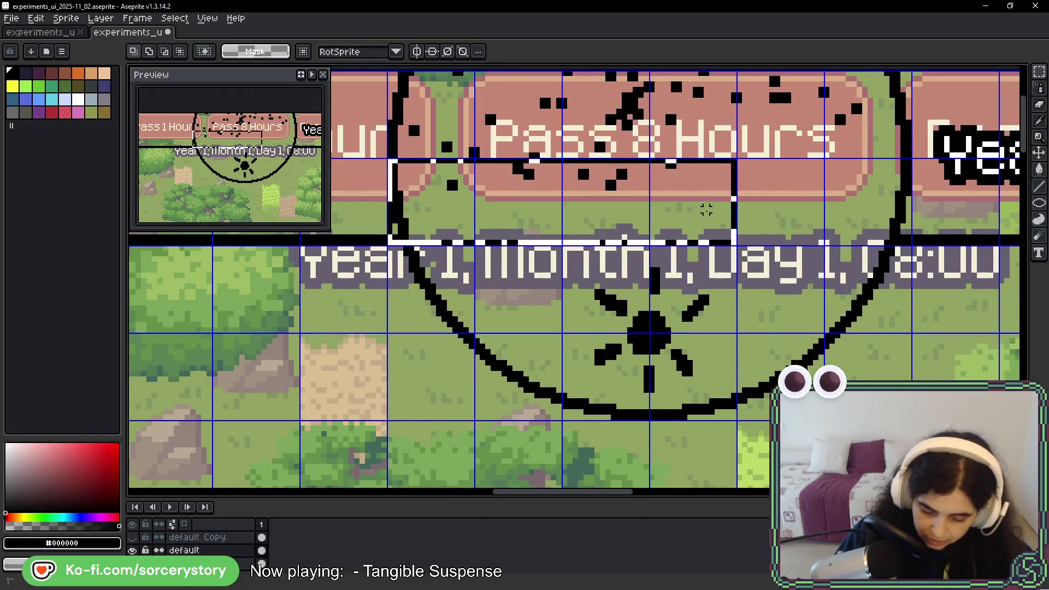
pyautogui.press('Delete')
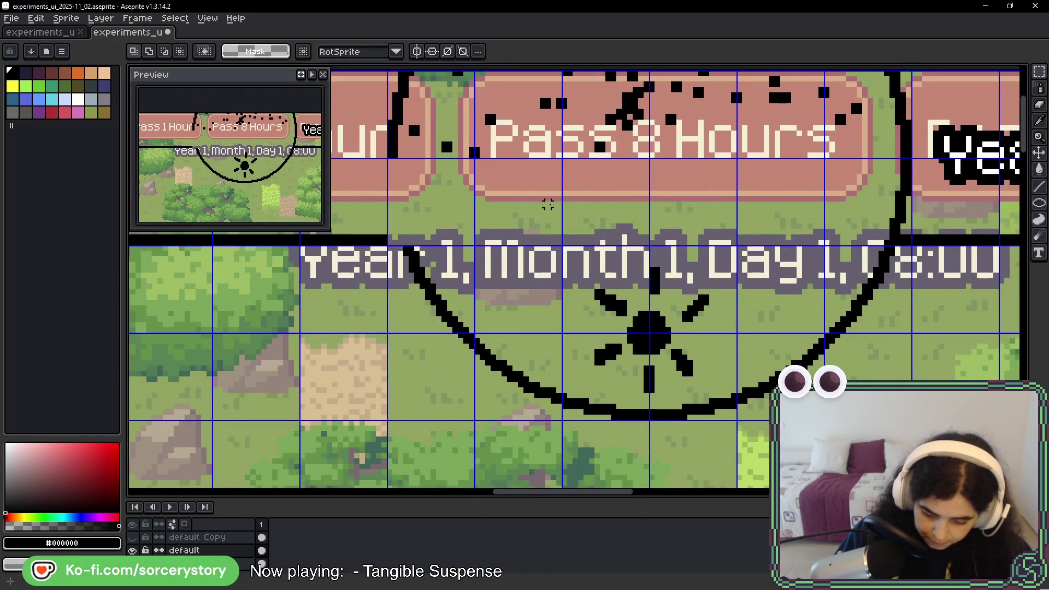
pyautogui.scroll(-3, 530, 158)
pyautogui.scroll(2, 529, 187)
pyautogui.scroll(1, 529, 187)
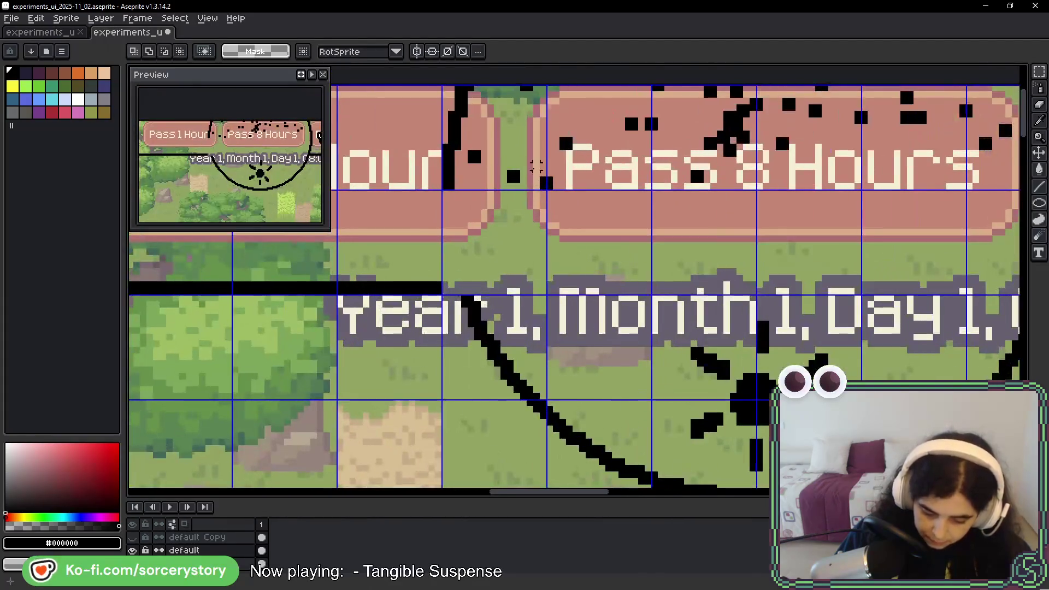
pyautogui.scroll(-3, 701, 231)
pyautogui.scroll(2, 700, 231)
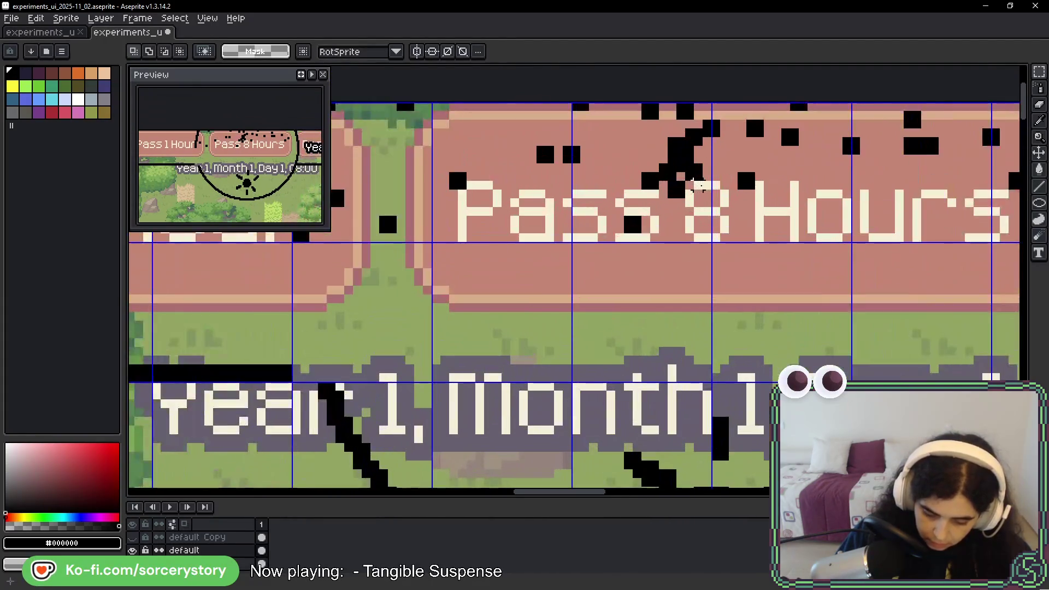
pyautogui.moveTo(672, 147)
pyautogui.mouseDown()
pyautogui.moveTo(674, 164)
pyautogui.moveTo(671, 146)
pyautogui.moveTo(689, 155)
pyautogui.moveTo(701, 144)
pyautogui.moveTo(673, 157)
pyautogui.mouseUp()
pyautogui.moveTo(561, 144)
pyautogui.mouseDown()
pyautogui.moveTo(582, 165)
pyautogui.moveTo(687, 200)
pyautogui.moveTo(634, 178)
pyautogui.moveTo(650, 188)
pyautogui.mouseUp()
pyautogui.click(652, 186)
pyautogui.scroll(-2, 707, 212)
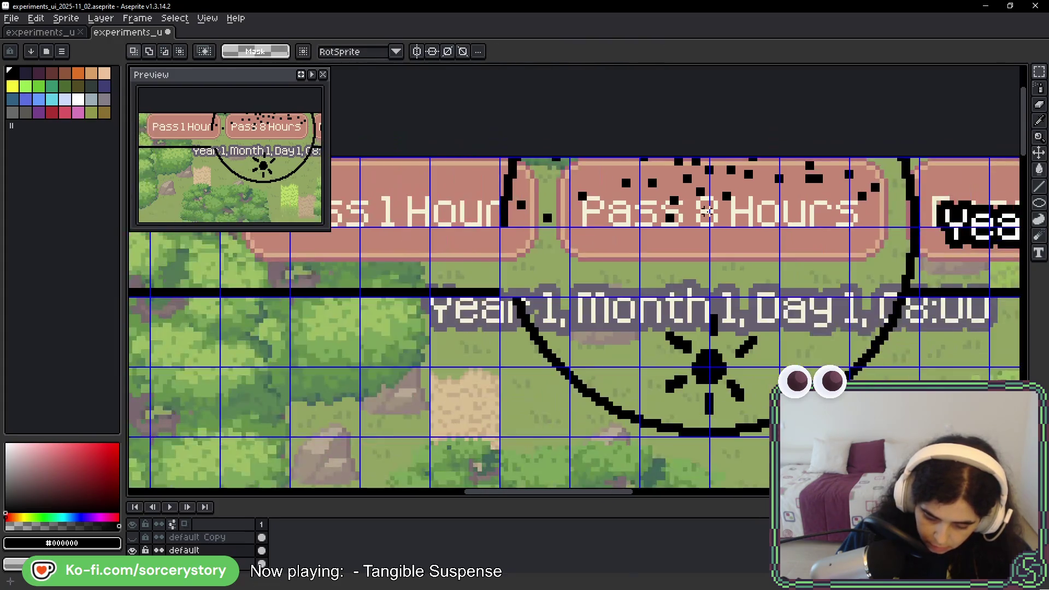
pyautogui.scroll(-1, 746, 237)
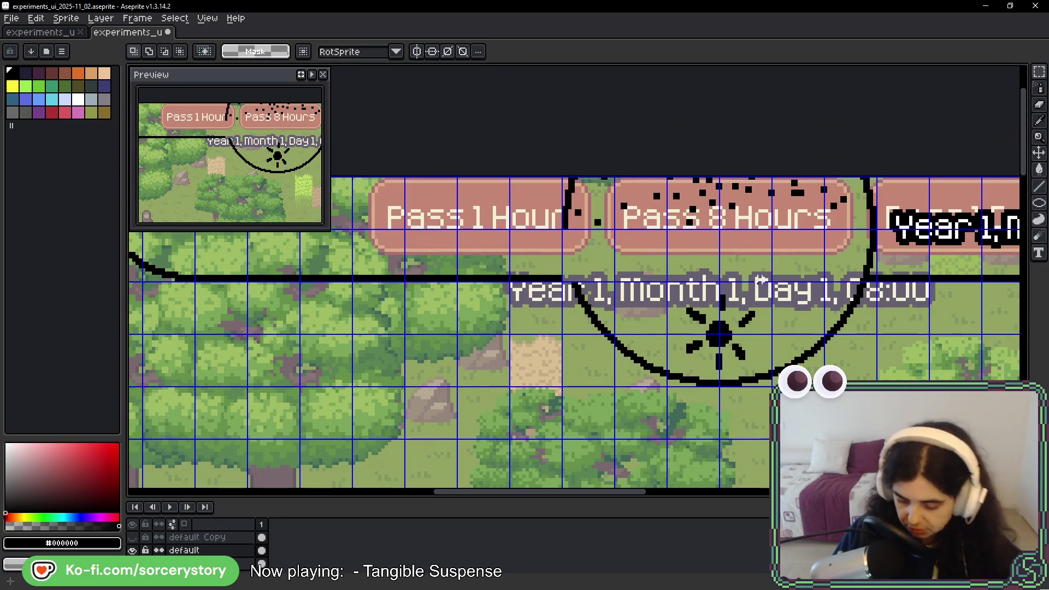
pyautogui.moveTo(759, 276); pyautogui.dragTo(617, 132)
pyautogui.moveTo(410, 126); pyautogui.dragTo(481, 198)
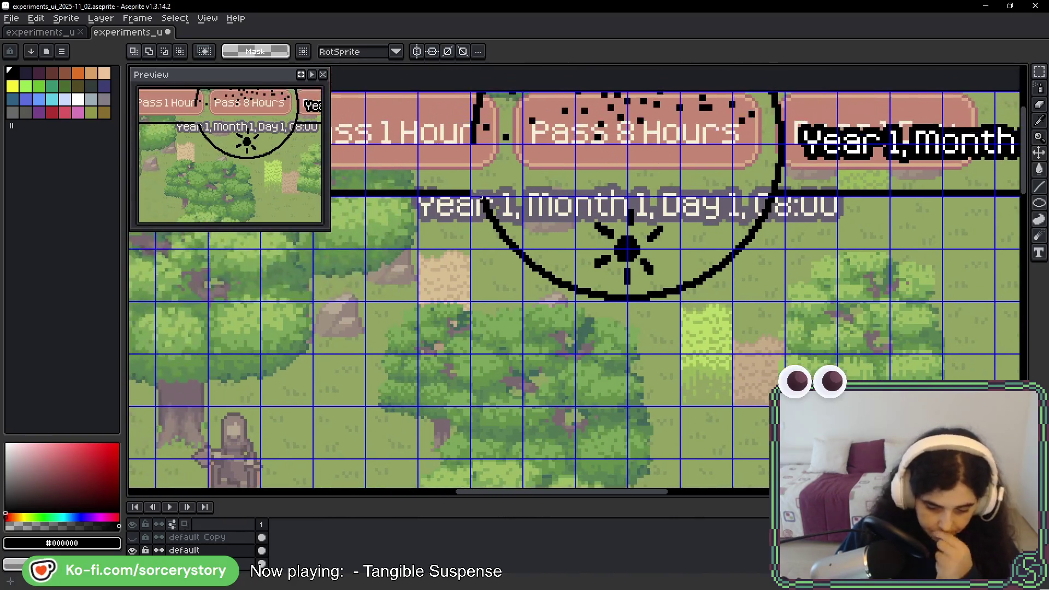
pyautogui.moveTo(746, 165); pyautogui.dragTo(765, 183)
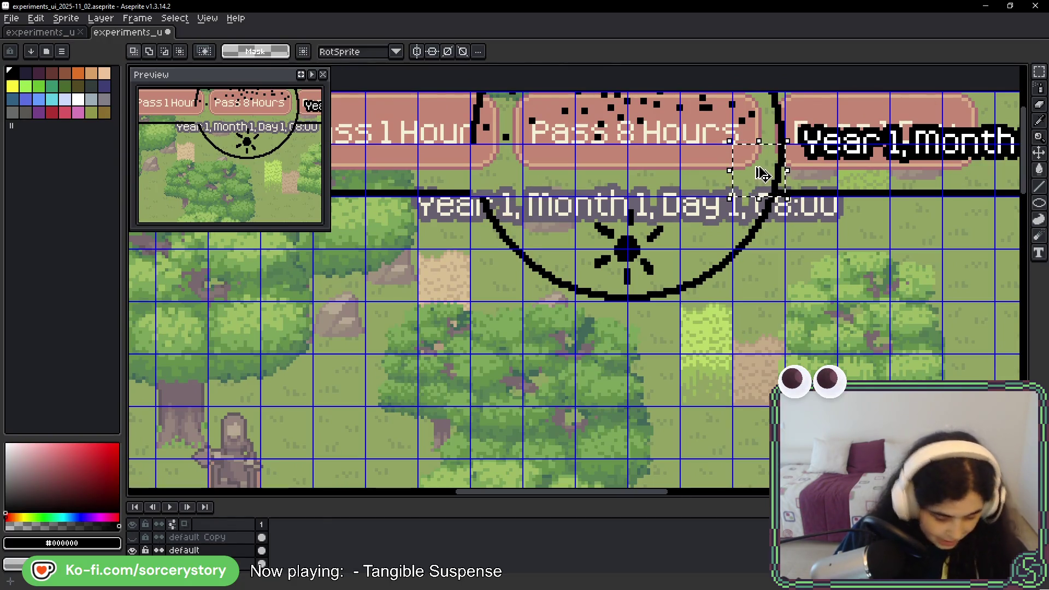
pyautogui.moveTo(772, 168); pyautogui.dragTo(487, 175)
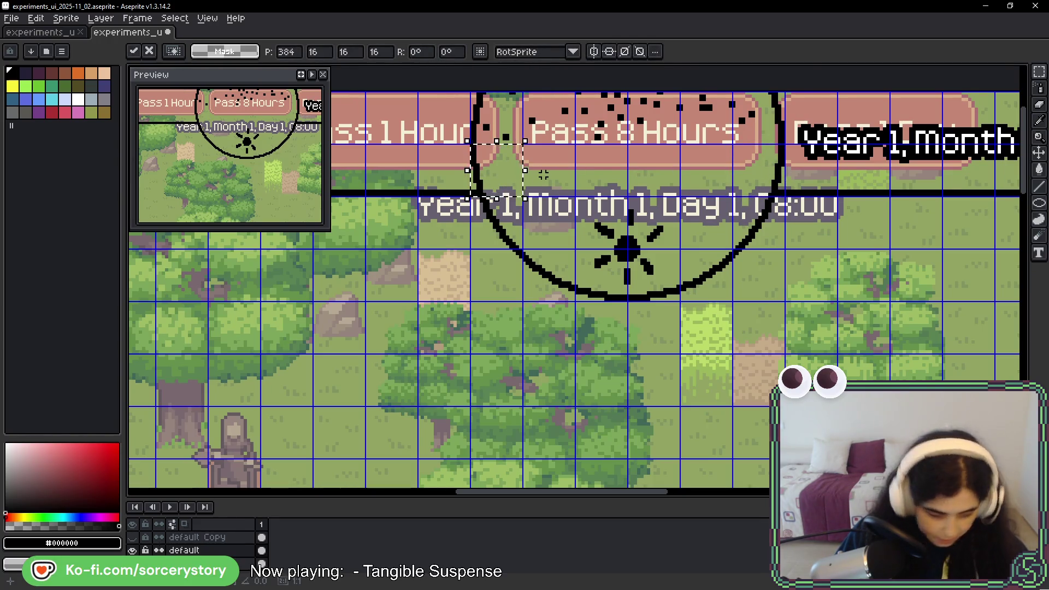
pyautogui.hotkey('ctrl', 'd')
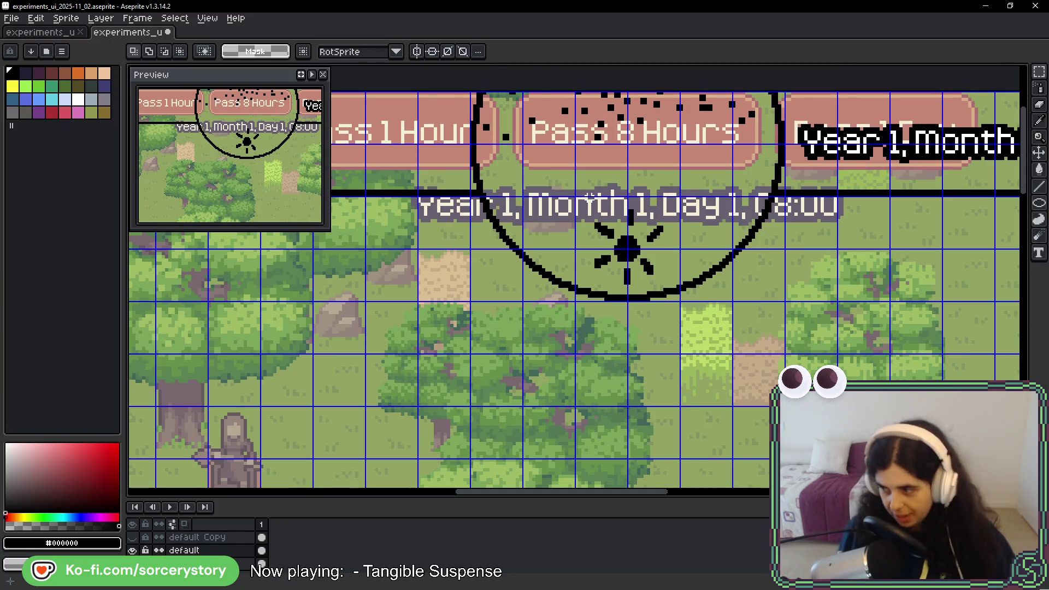
pyautogui.scroll(-3, 603, 194)
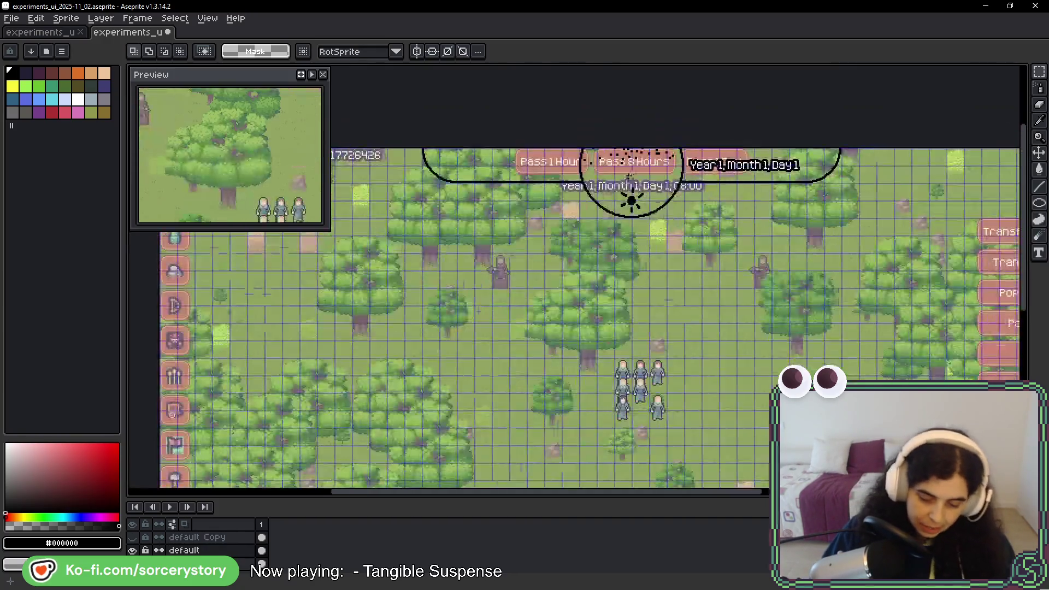
pyautogui.scroll(3, 536, 161)
pyautogui.scroll(1, 535, 180)
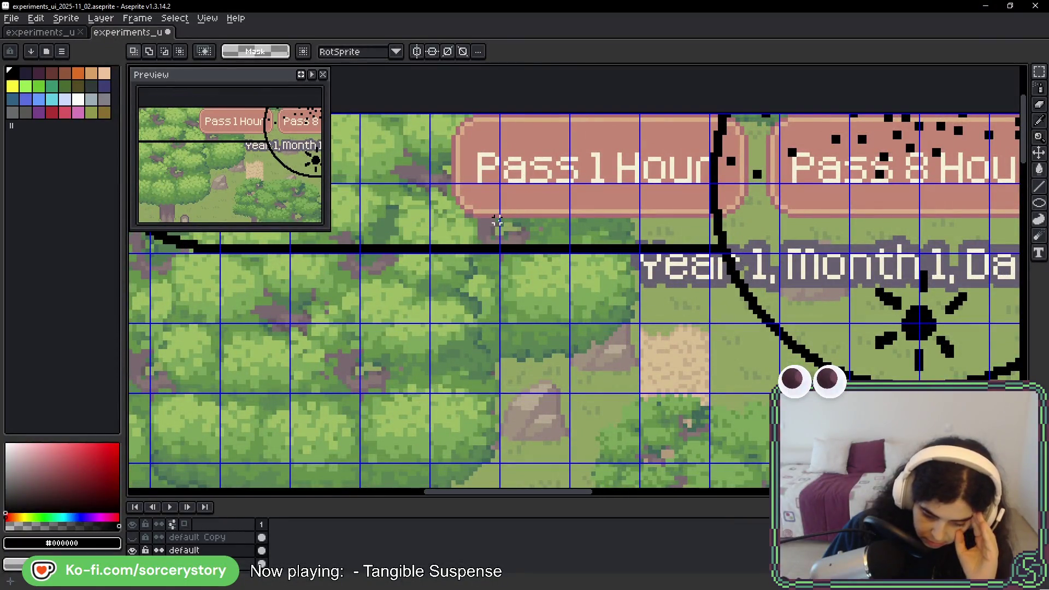
pyautogui.moveTo(485, 188); pyautogui.dragTo(504, 186)
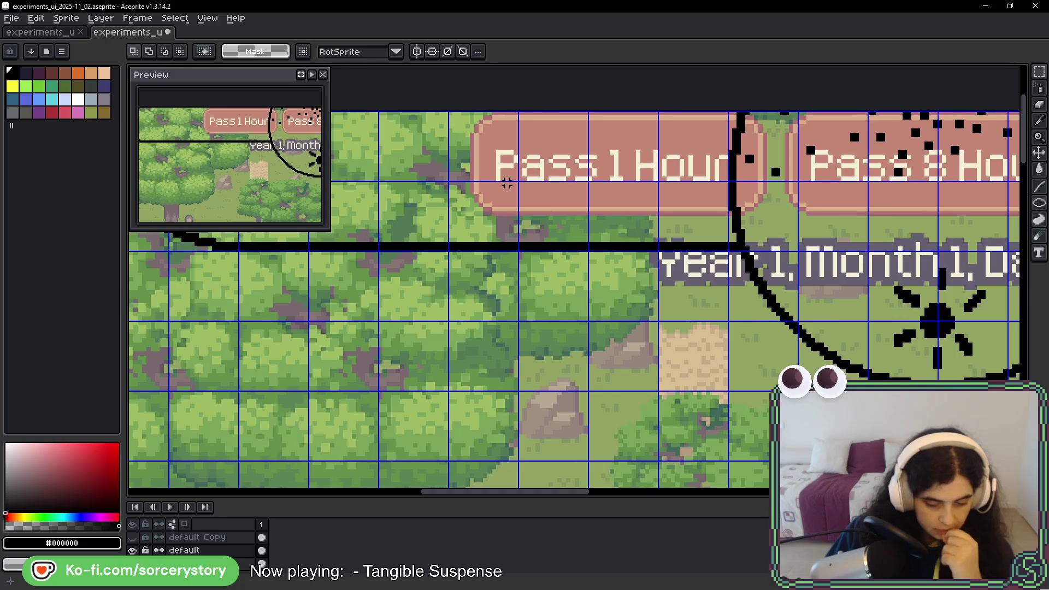
# - Zoom to the rock beside the sand patch and marquee a square area around it
pyautogui.scroll(-1, 507, 184)
pyautogui.scroll(-1, 501, 398)
pyautogui.scroll(-5, 506, 412)
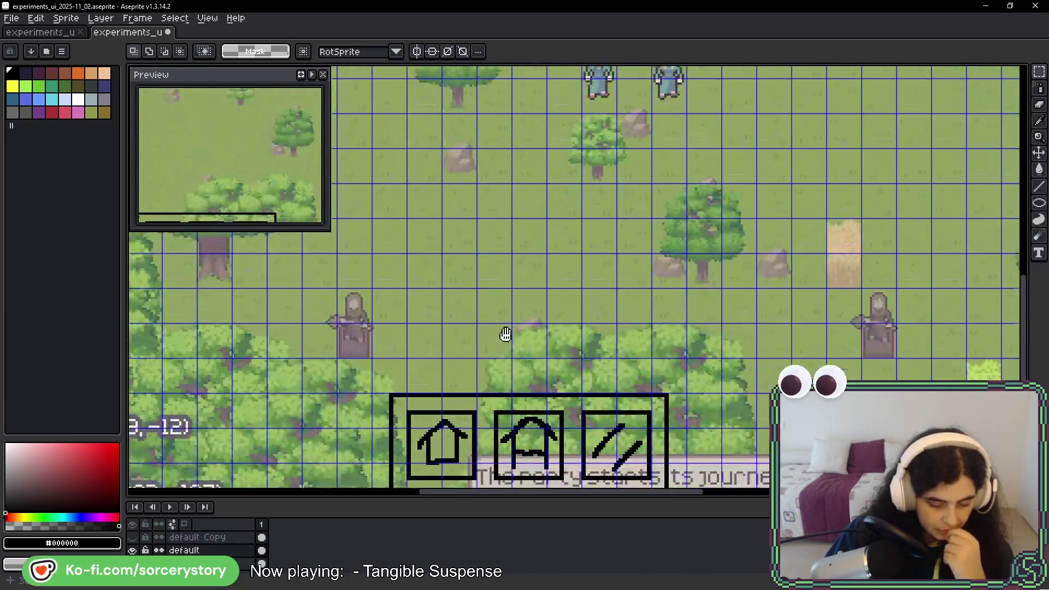
pyautogui.moveTo(509, 352); pyautogui.dragTo(471, 210)
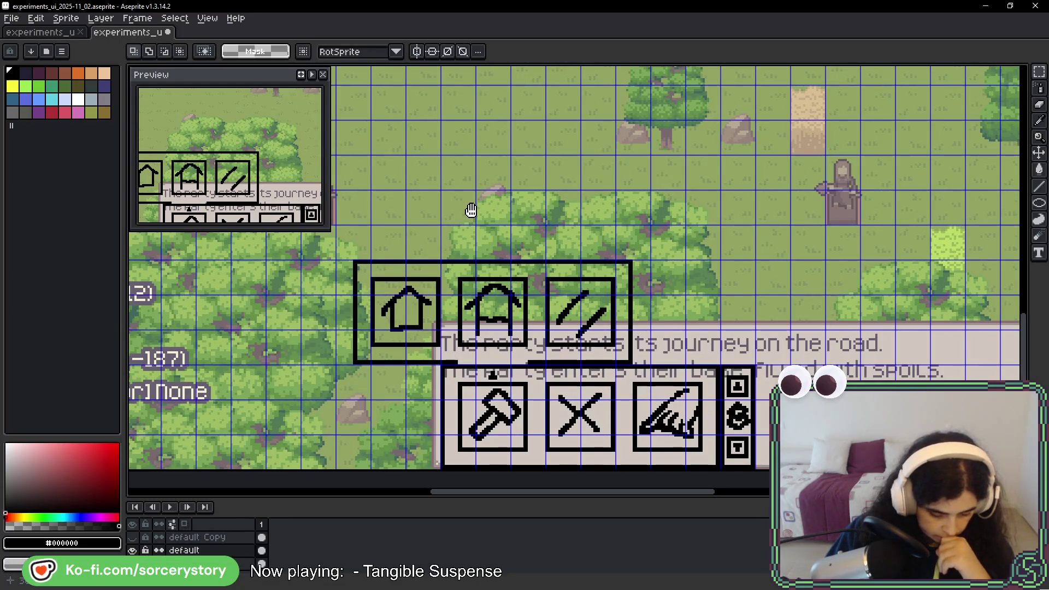
pyautogui.scroll(10, 470, 210)
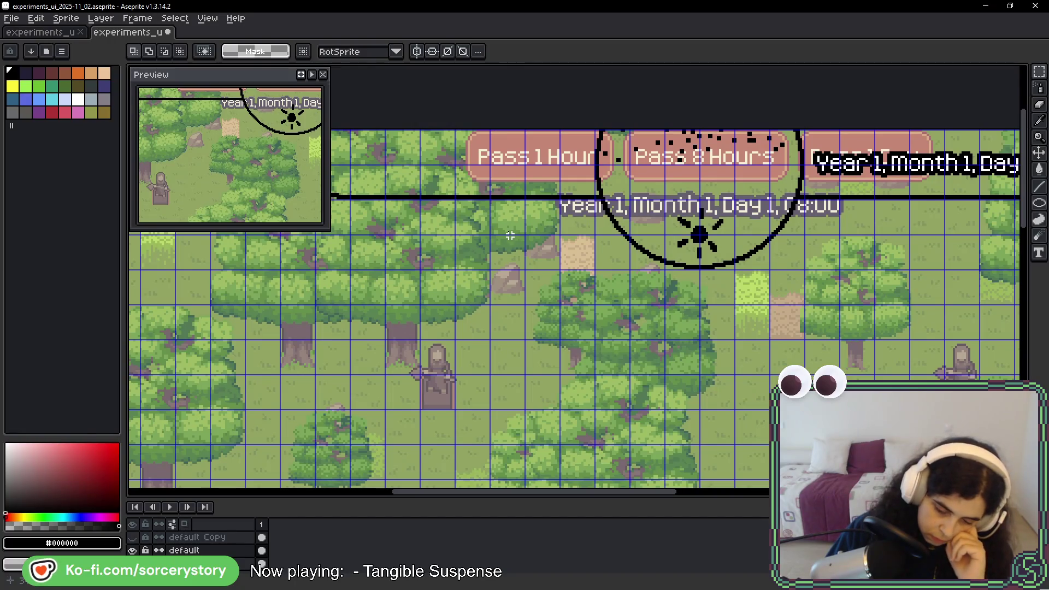
pyautogui.scroll(4, 487, 316)
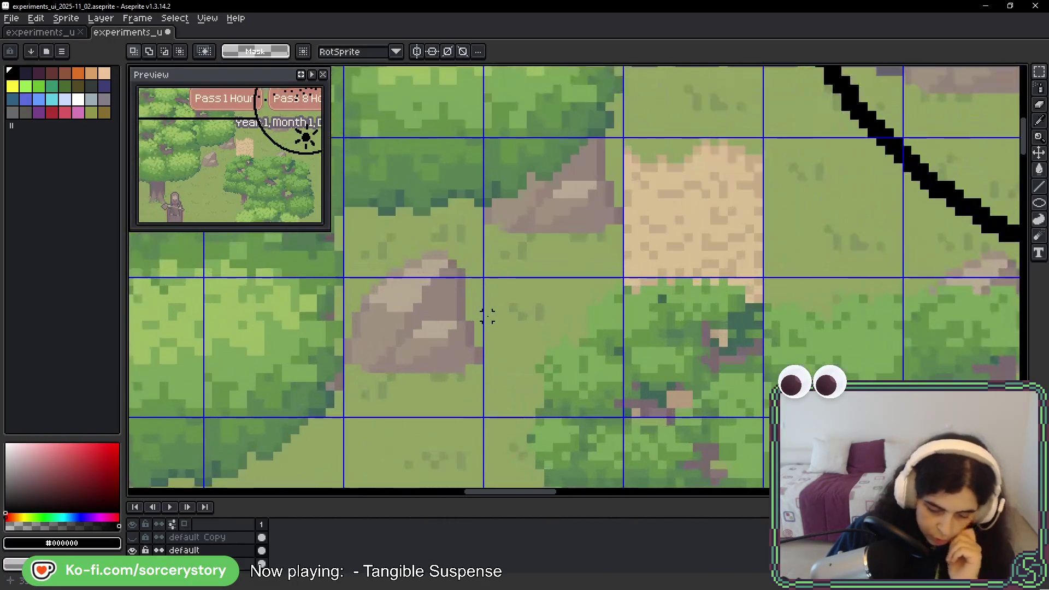
pyautogui.scroll(5, 356, 132)
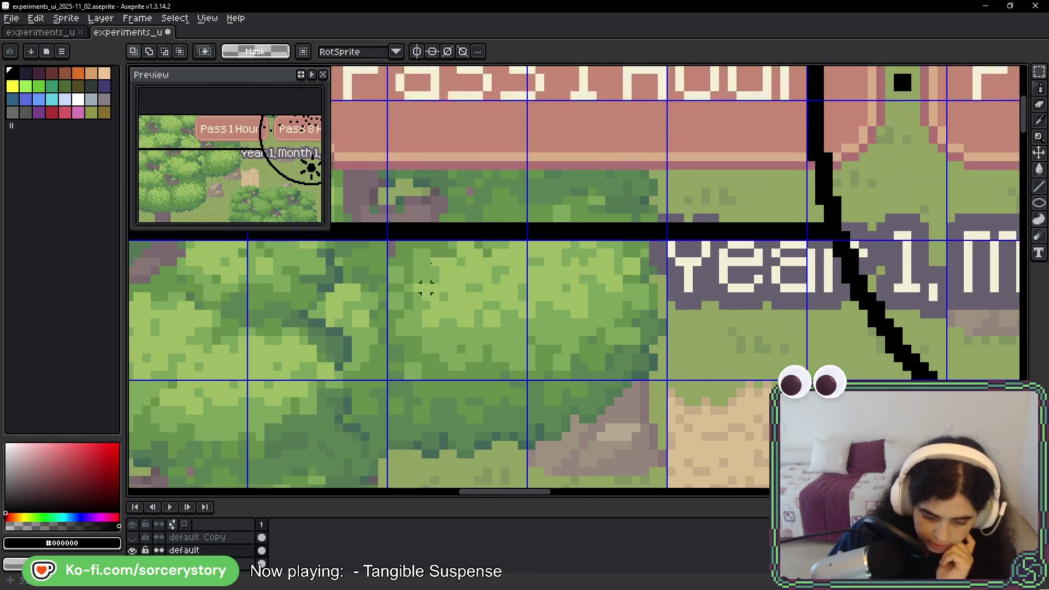
pyautogui.scroll(-5, 477, 285)
pyautogui.moveTo(410, 174); pyautogui.dragTo(457, 178)
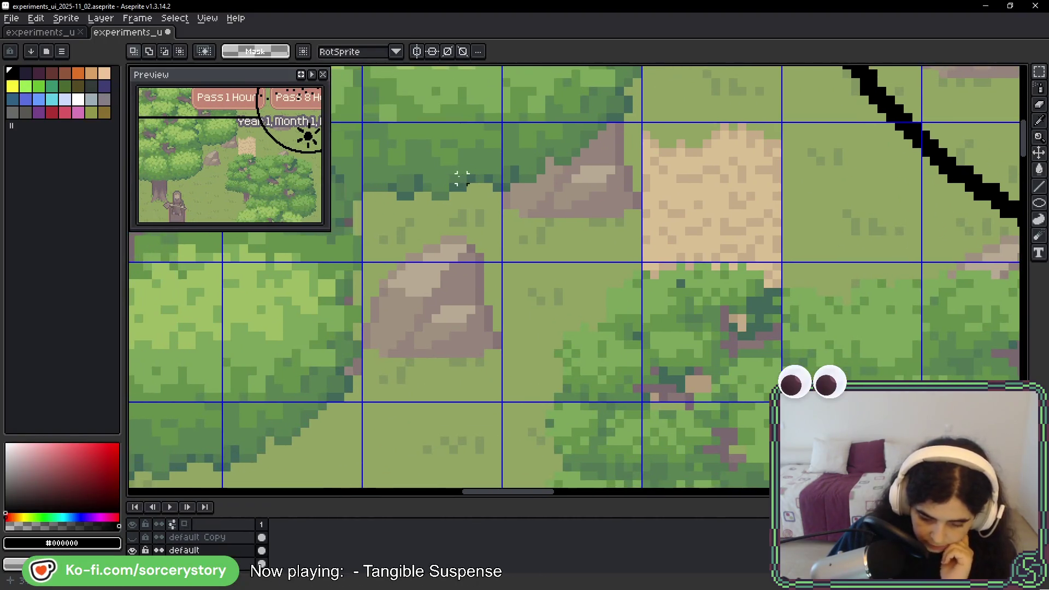
pyautogui.moveTo(360, 121)
pyautogui.mouseDown()
pyautogui.moveTo(508, 299)
pyautogui.moveTo(548, 317)
pyautogui.mouseUp()
pyautogui.click(759, 249)
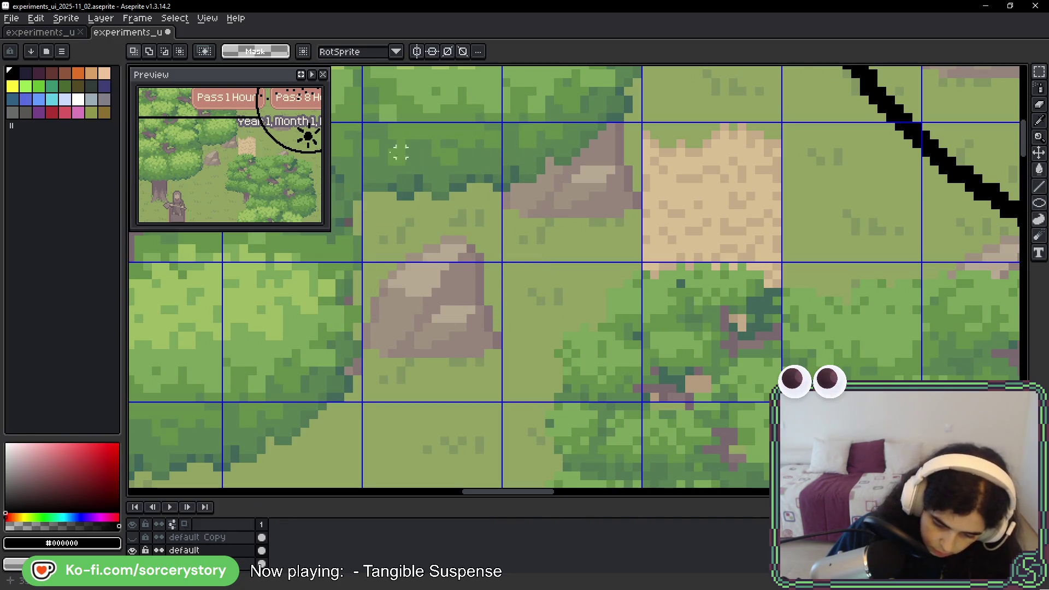
# - Mark a second square over the trees and draw thick black rectangle frames in both areas
pyautogui.moveTo(366, 127); pyautogui.dragTo(566, 329)
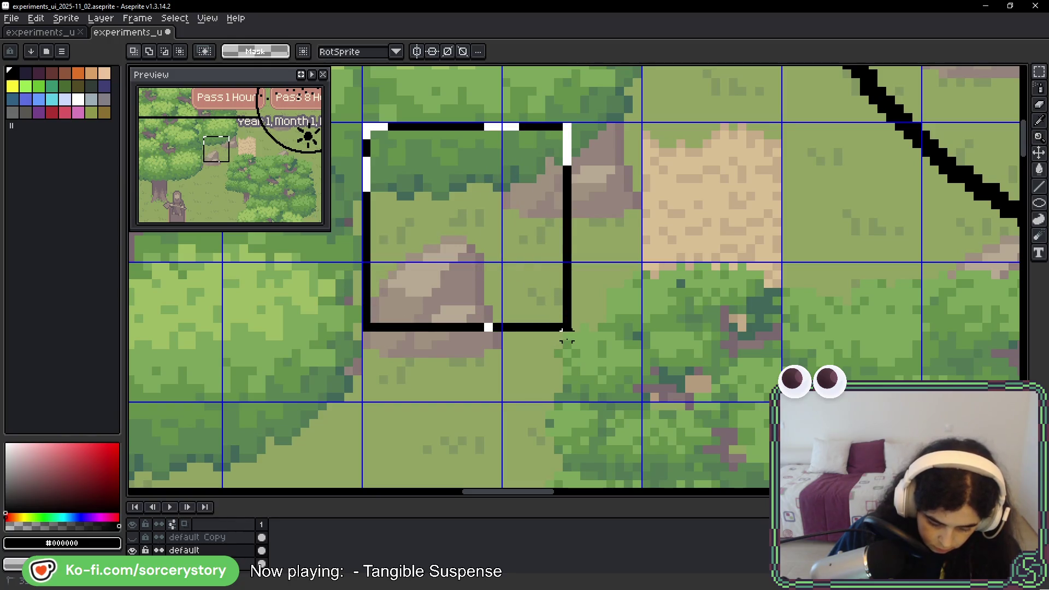
pyautogui.hotkey('ctrl', 'z')
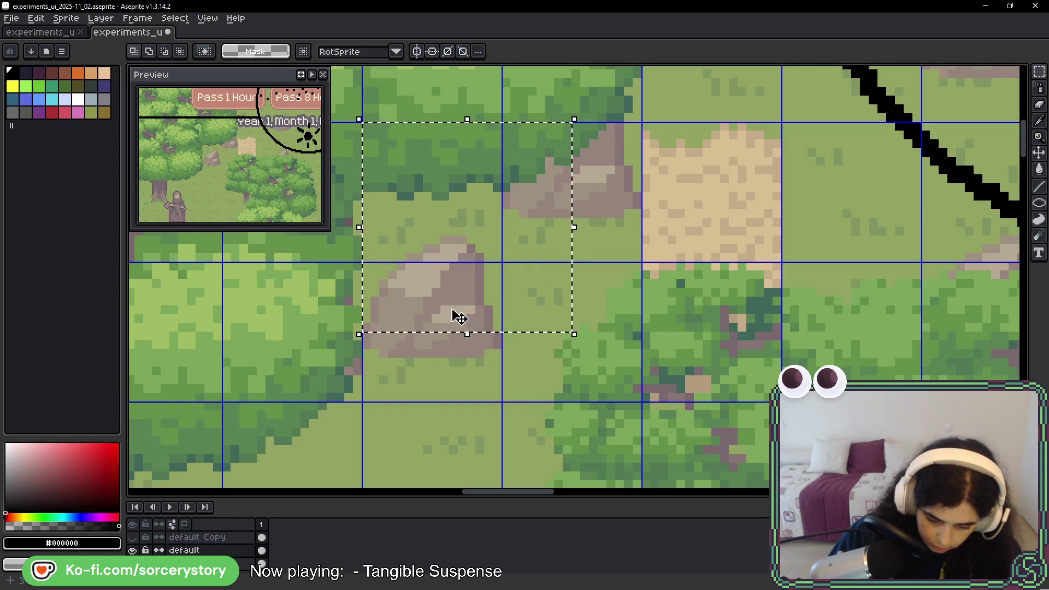
pyautogui.moveTo(453, 313); pyautogui.dragTo(868, 217)
pyautogui.moveTo(506, 128)
pyautogui.mouseDown()
pyautogui.moveTo(736, 358)
pyautogui.moveTo(733, 372)
pyautogui.moveTo(735, 361)
pyautogui.moveTo(745, 369)
pyautogui.mouseUp()
pyautogui.moveTo(839, 299); pyautogui.dragTo(684, 288)
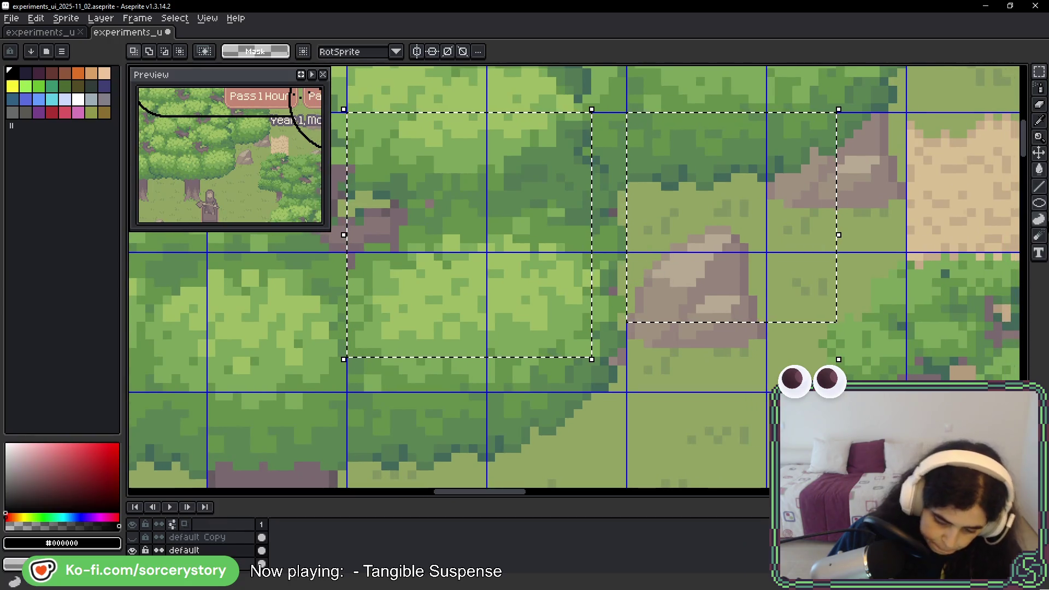
pyautogui.click(1038, 203)
pyautogui.click(973, 203)
pyautogui.moveTo(629, 115); pyautogui.dragTo(834, 321)
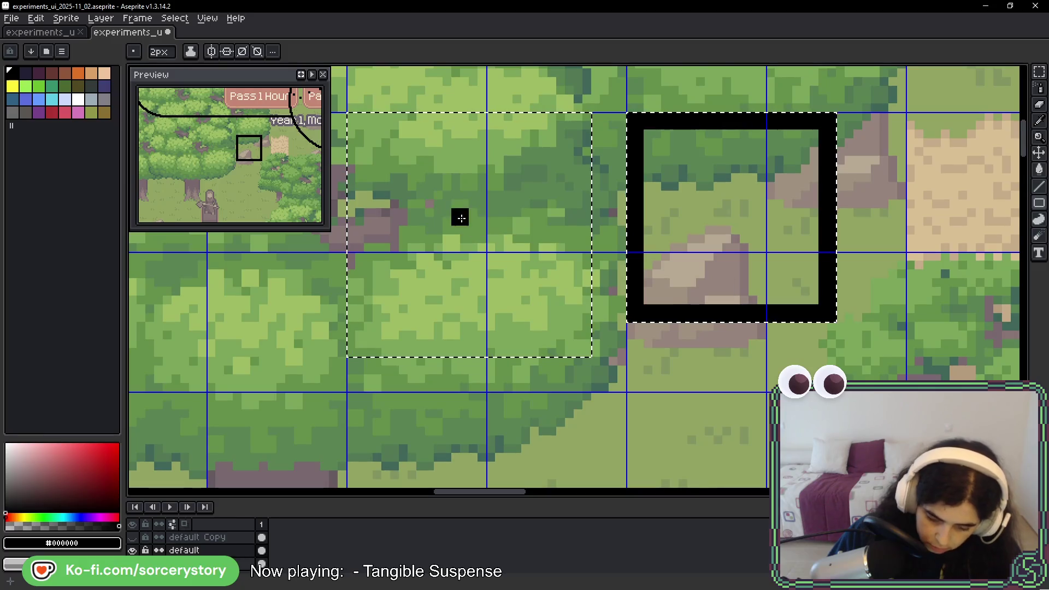
pyautogui.moveTo(366, 132); pyautogui.dragTo(584, 306)
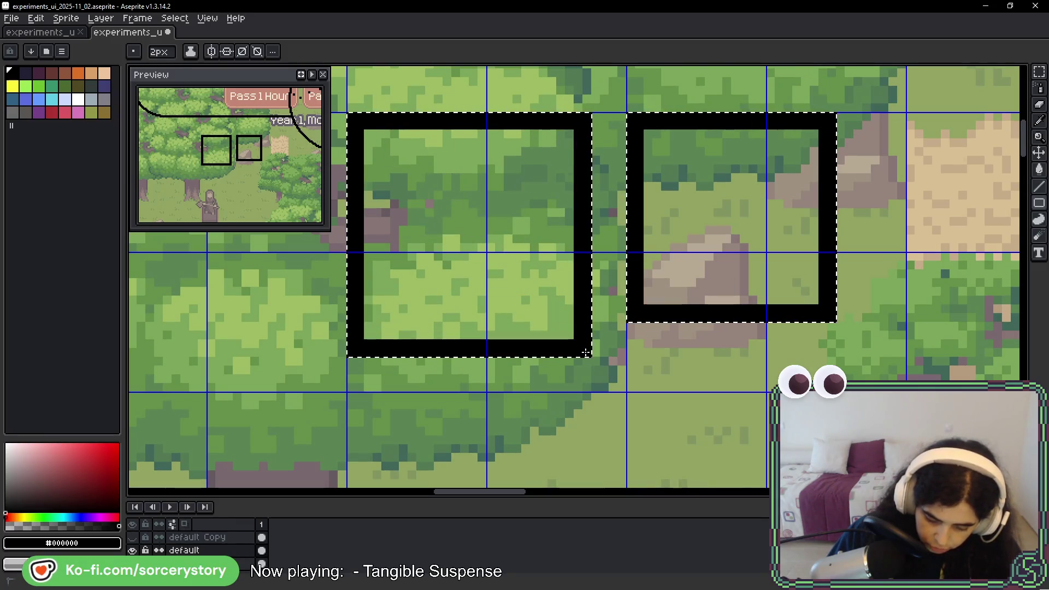
# - Select the right frame and move it onto the Pass 1 Hour button
pyautogui.scroll(-3, 584, 307)
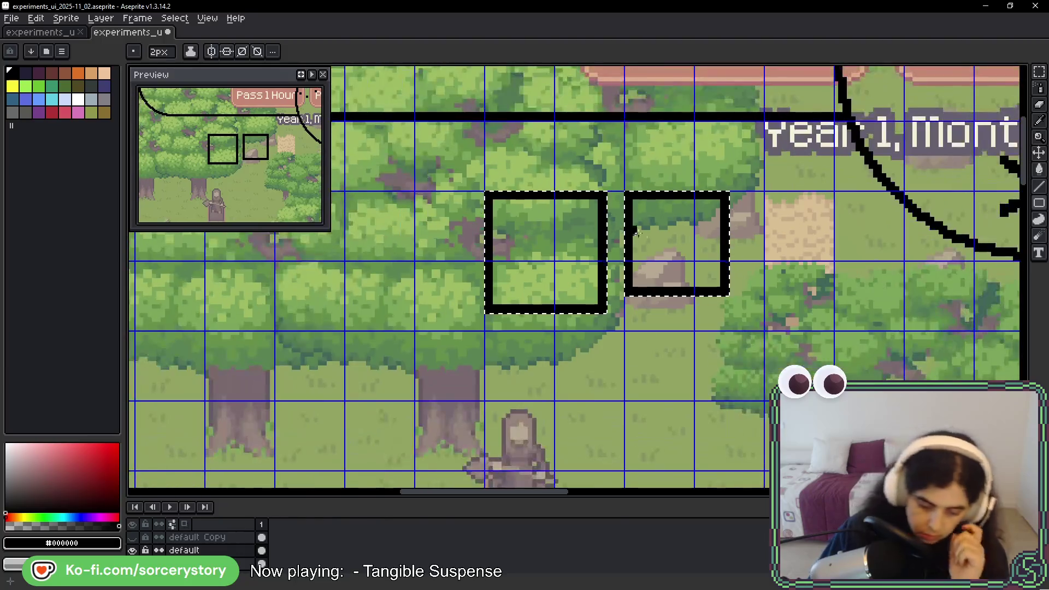
pyautogui.moveTo(646, 210); pyautogui.dragTo(463, 241)
pyautogui.hotkey('ctrl', 'd')
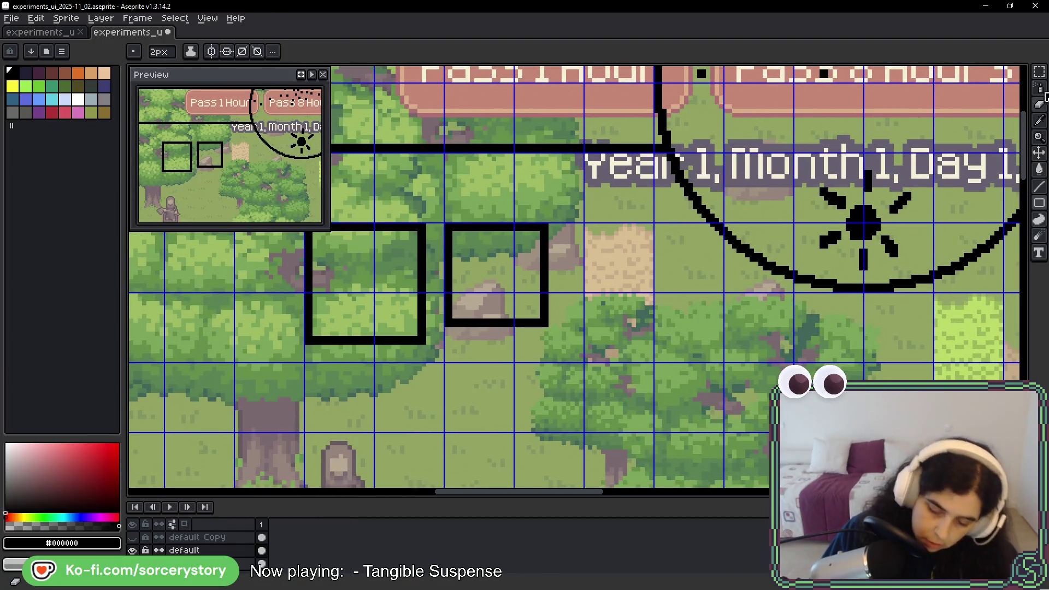
pyautogui.click(1038, 71)
pyautogui.moveTo(461, 241)
pyautogui.mouseDown()
pyautogui.moveTo(550, 362)
pyautogui.moveTo(540, 158)
pyautogui.moveTo(579, 268)
pyautogui.moveTo(358, 396)
pyautogui.moveTo(491, 188)
pyautogui.moveTo(405, 375)
pyautogui.moveTo(363, 382)
pyautogui.mouseUp()
pyautogui.click(471, 319)
pyautogui.moveTo(533, 351)
pyautogui.mouseDown()
pyautogui.moveTo(589, 166)
pyautogui.moveTo(328, 164)
pyautogui.moveTo(499, 159)
pyautogui.moveTo(230, 206)
pyautogui.moveTo(136, 255)
pyautogui.mouseUp()
pyautogui.moveTo(1026, 170)
pyautogui.mouseDown()
pyautogui.moveTo(646, 175)
pyautogui.moveTo(676, 169)
pyautogui.mouseUp()
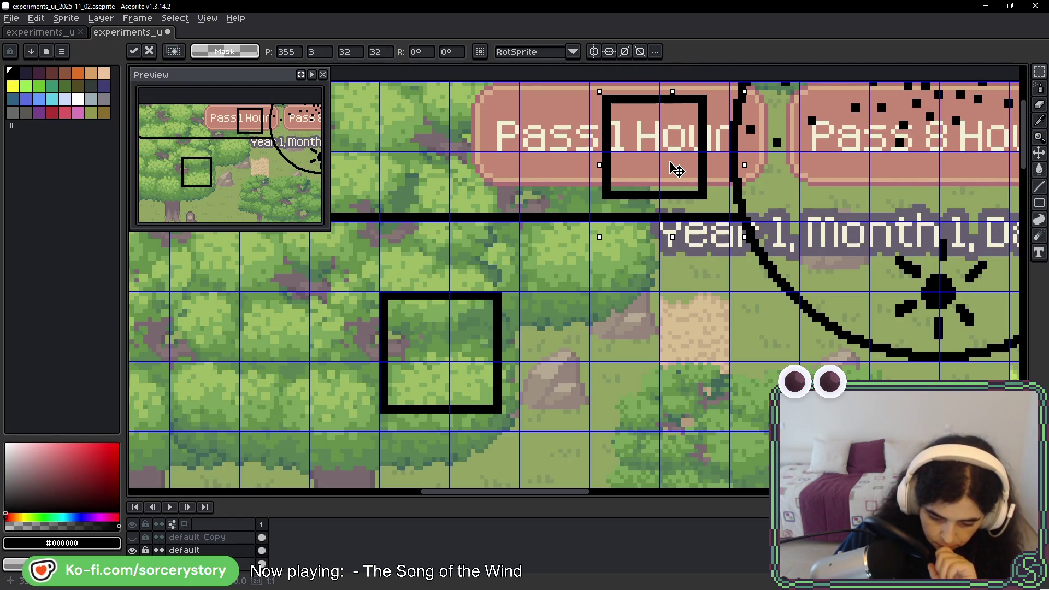
# - Nudge the frame one pixel down and two right, commit it, then drag a copy beside the forest square
pyautogui.press('Down')
pyautogui.scroll(1, 658, 107)
pyautogui.scroll(2, 655, 104)
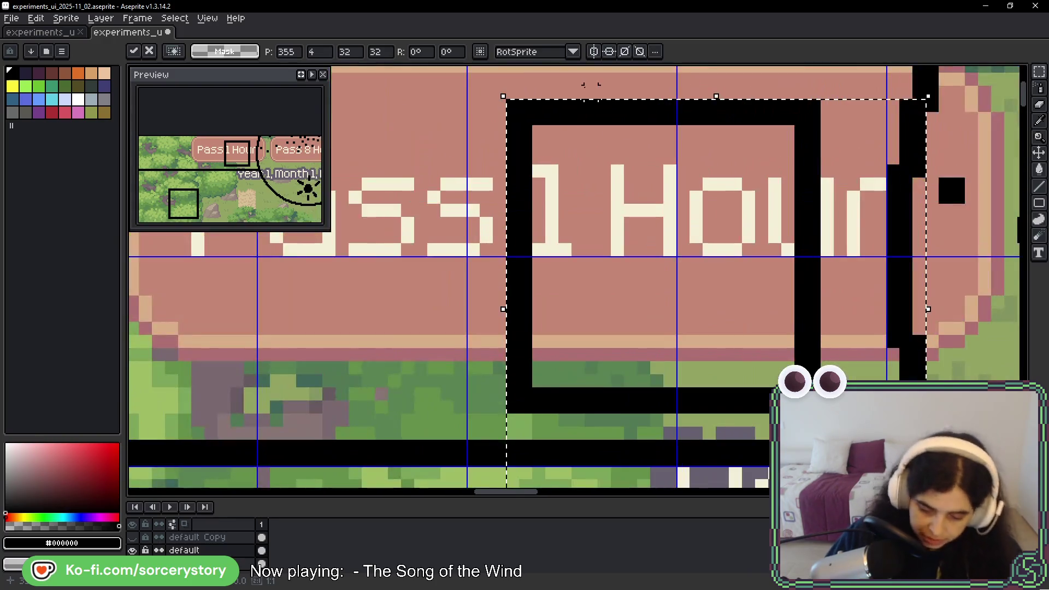
pyautogui.scroll(2, 655, 104)
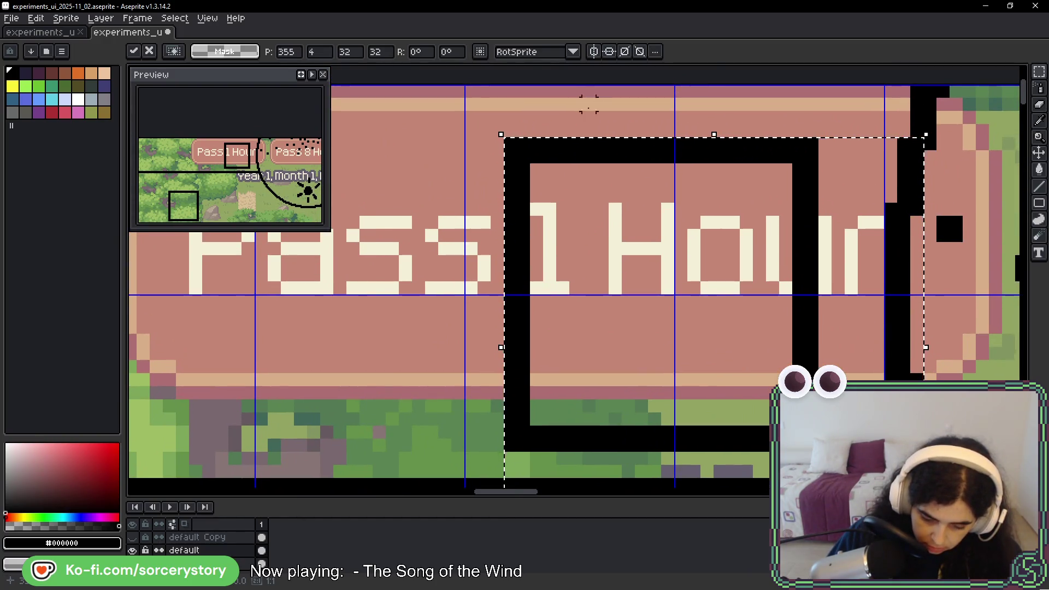
pyautogui.scroll(-3, 596, 103)
pyautogui.moveTo(807, 187); pyautogui.dragTo(580, 316)
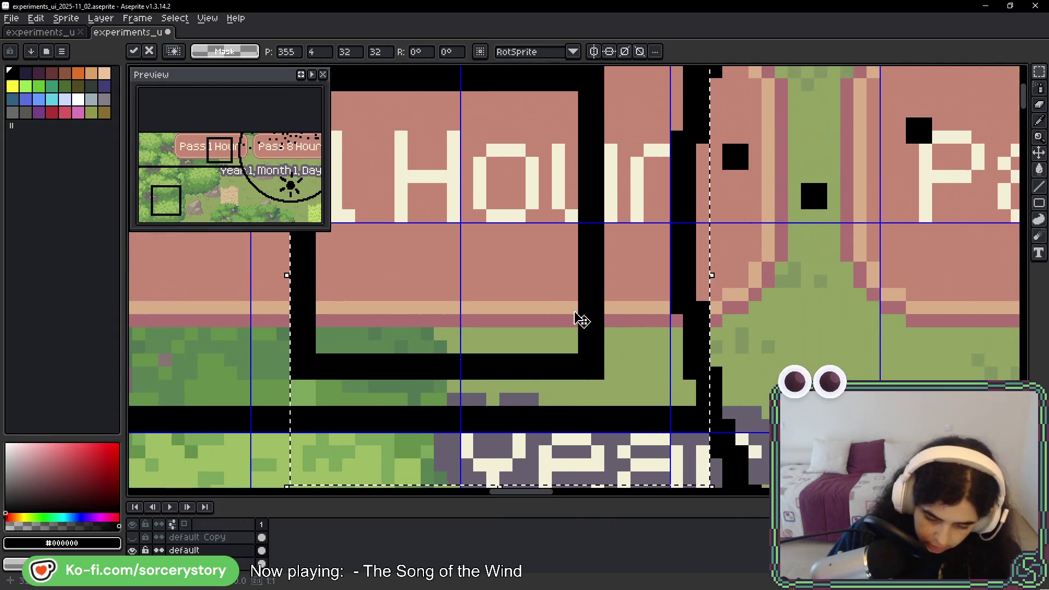
pyautogui.moveTo(597, 159); pyautogui.dragTo(565, 213)
pyautogui.moveTo(592, 300); pyautogui.dragTo(601, 300)
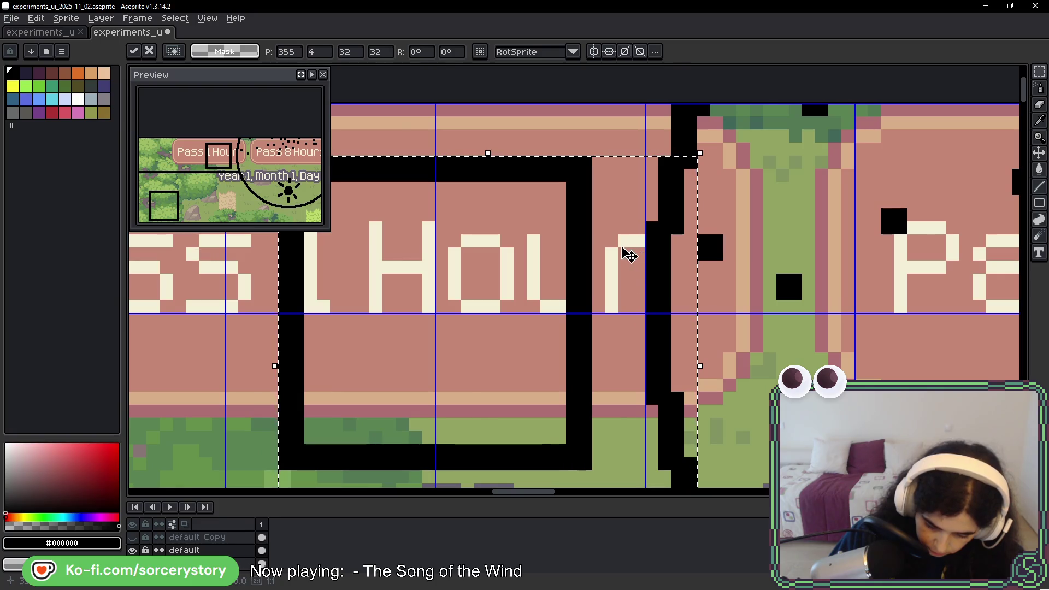
pyautogui.scroll(-2, 460, 249)
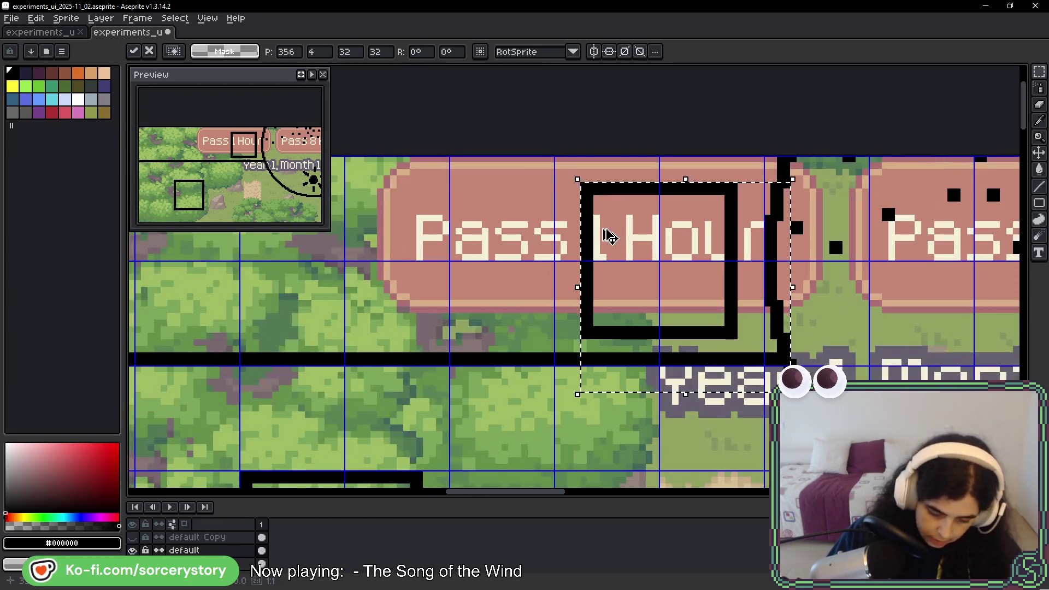
pyautogui.press('Return')
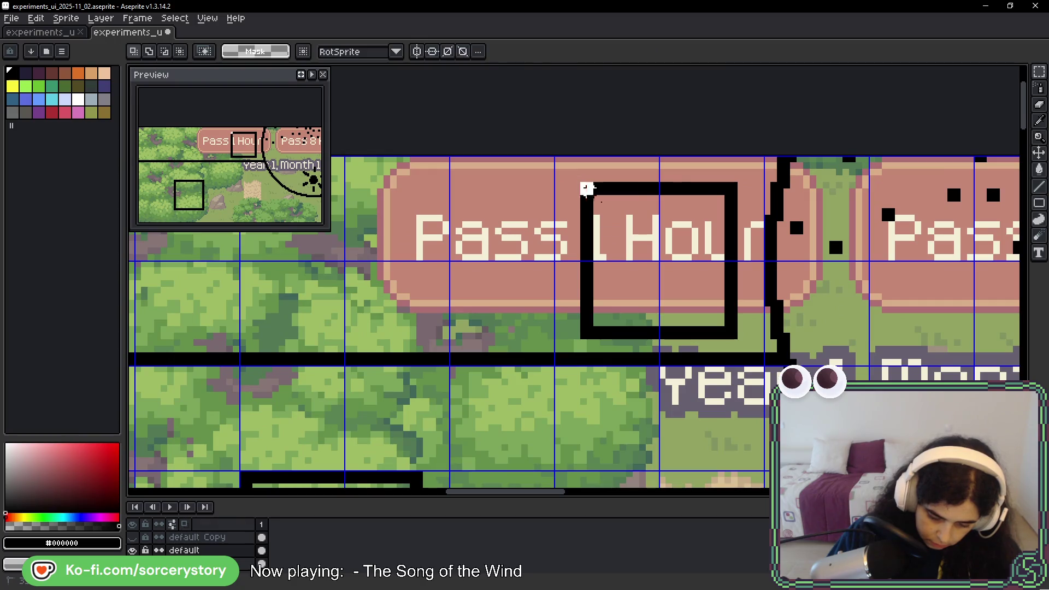
pyautogui.moveTo(584, 186); pyautogui.dragTo(738, 340)
pyautogui.moveTo(701, 241)
pyautogui.mouseDown()
pyautogui.moveTo(701, 317)
pyautogui.moveTo(578, 338)
pyautogui.moveTo(569, 285)
pyautogui.mouseUp()
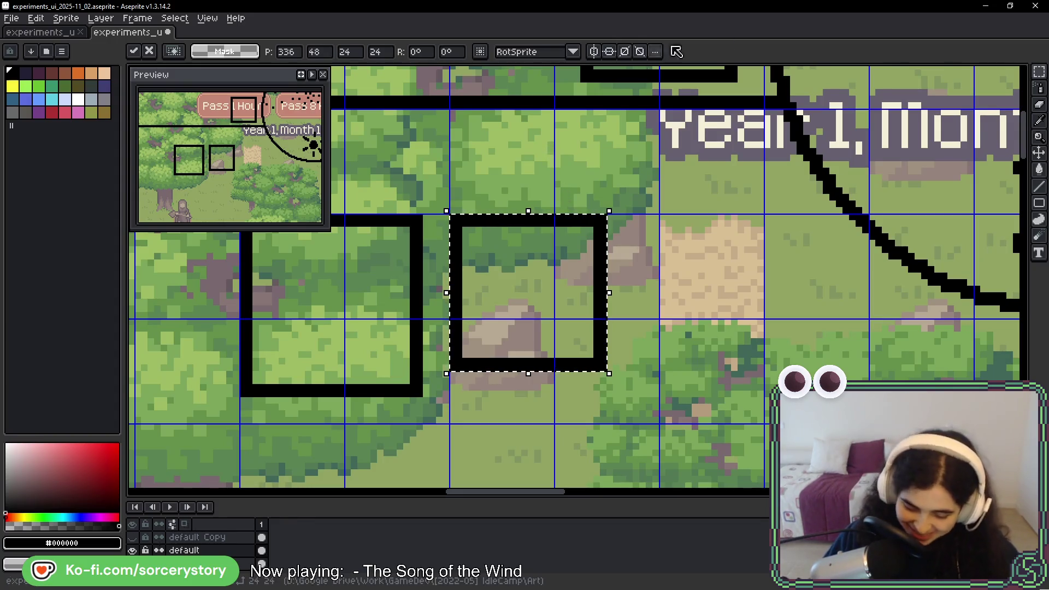
# - Move the copied frame up and left beside the Pass banner and commit its position
pyautogui.scroll(5, 546, 246)
pyautogui.hscroll(-3, 640, 176)
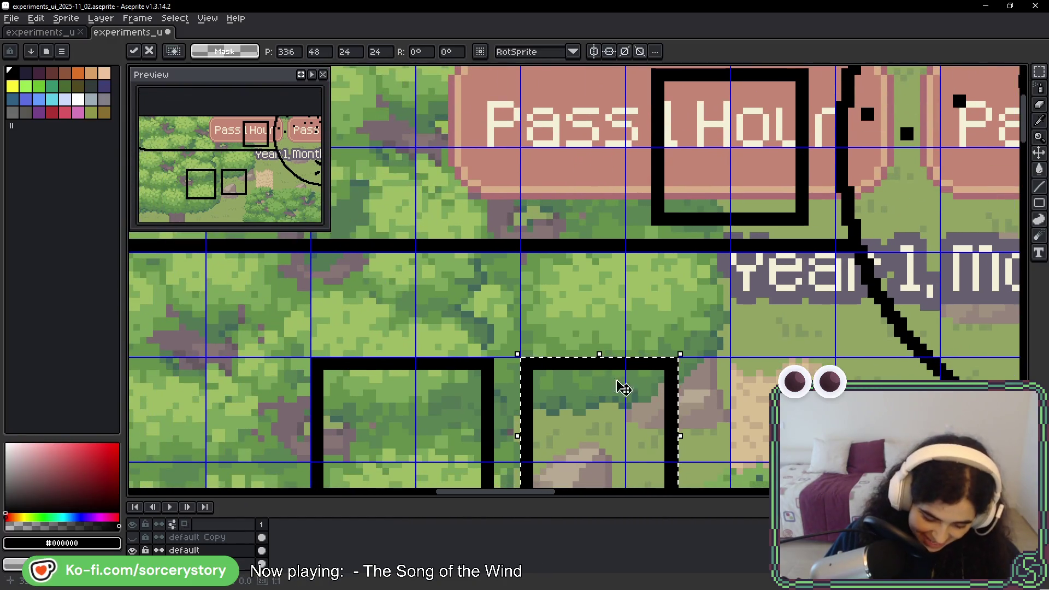
pyautogui.moveTo(651, 366)
pyautogui.mouseDown()
pyautogui.moveTo(628, 112)
pyautogui.moveTo(612, 123)
pyautogui.moveTo(632, 88)
pyautogui.mouseUp()
pyautogui.hscroll(-10, 551, 134)
pyautogui.moveTo(794, 121)
pyautogui.mouseDown()
pyautogui.moveTo(732, 131)
pyautogui.moveTo(648, 114)
pyautogui.moveTo(663, 105)
pyautogui.mouseUp()
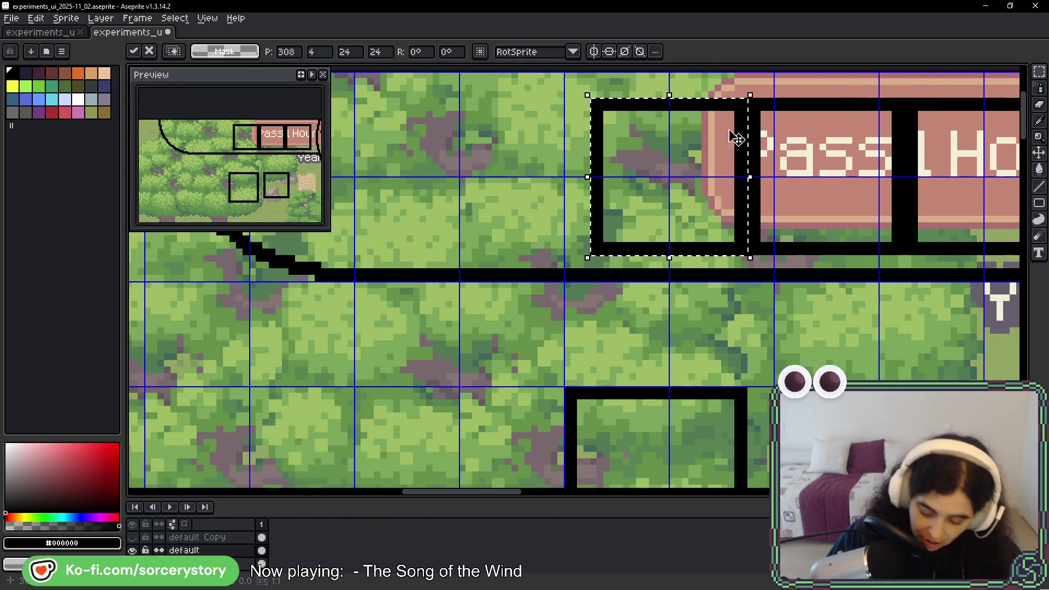
pyautogui.hscroll(10, 702, 131)
pyautogui.press('Return')
# - Select the stray black bars beside the frame and delete them
pyautogui.moveTo(443, 135); pyautogui.dragTo(702, 251)
pyautogui.press('Delete')
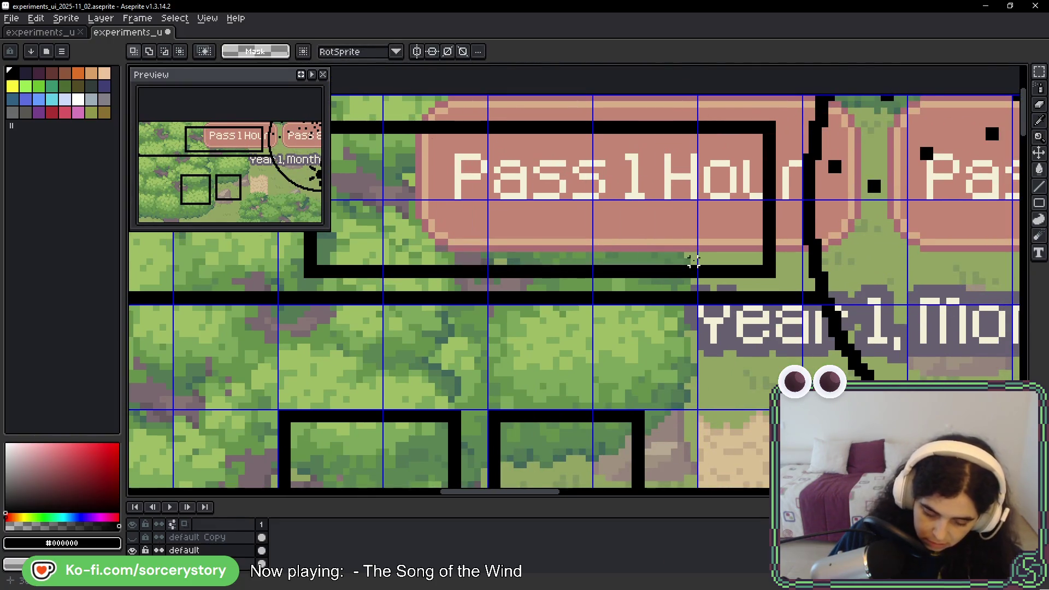
pyautogui.scroll(-4, 704, 260)
pyautogui.hscroll(9, 704, 267)
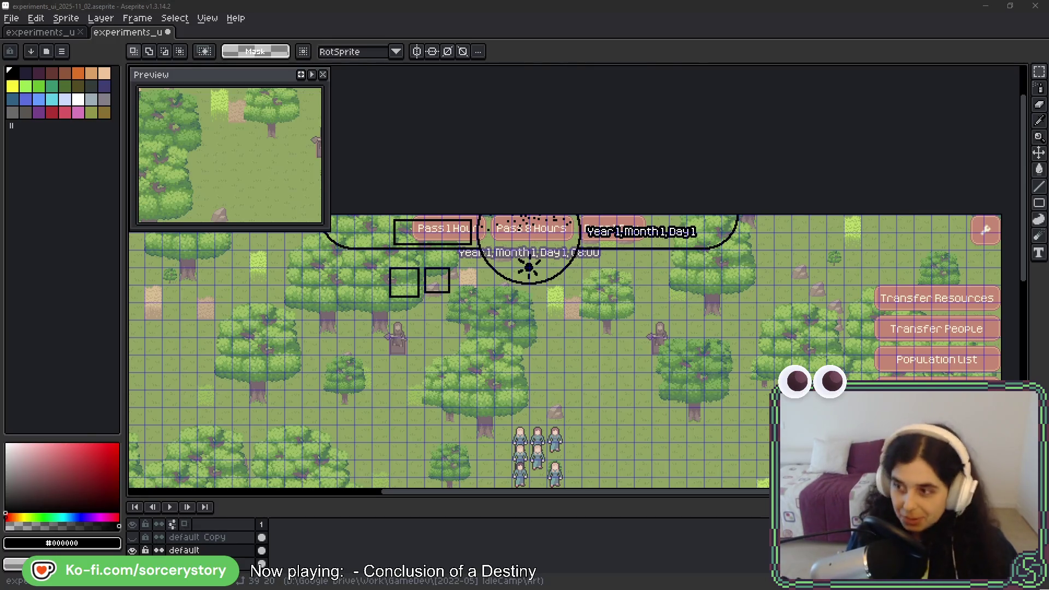
# - Bring the game forward, pan west and clear trees near the waypoint flags and party
pyautogui.hotkey('alt', 'Tab')
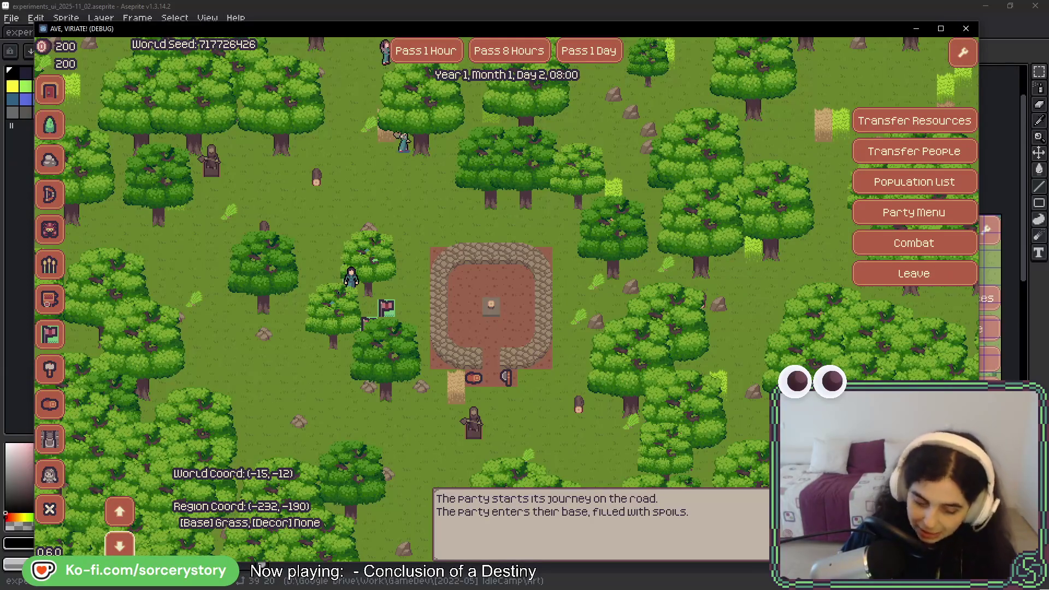
pyautogui.moveTo(374, 388); pyautogui.dragTo(447, 388)
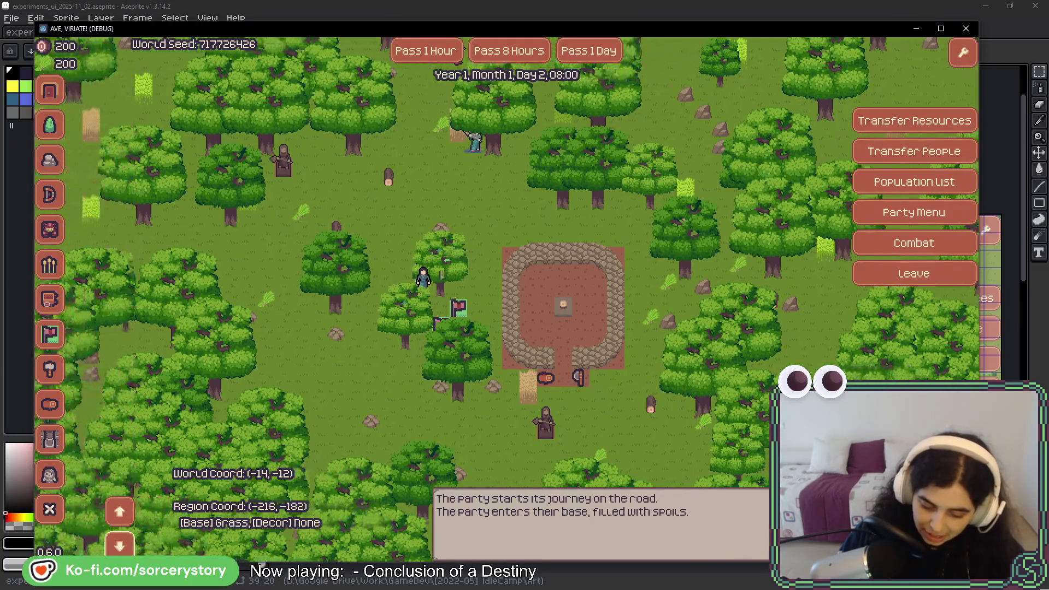
pyautogui.click(447, 388)
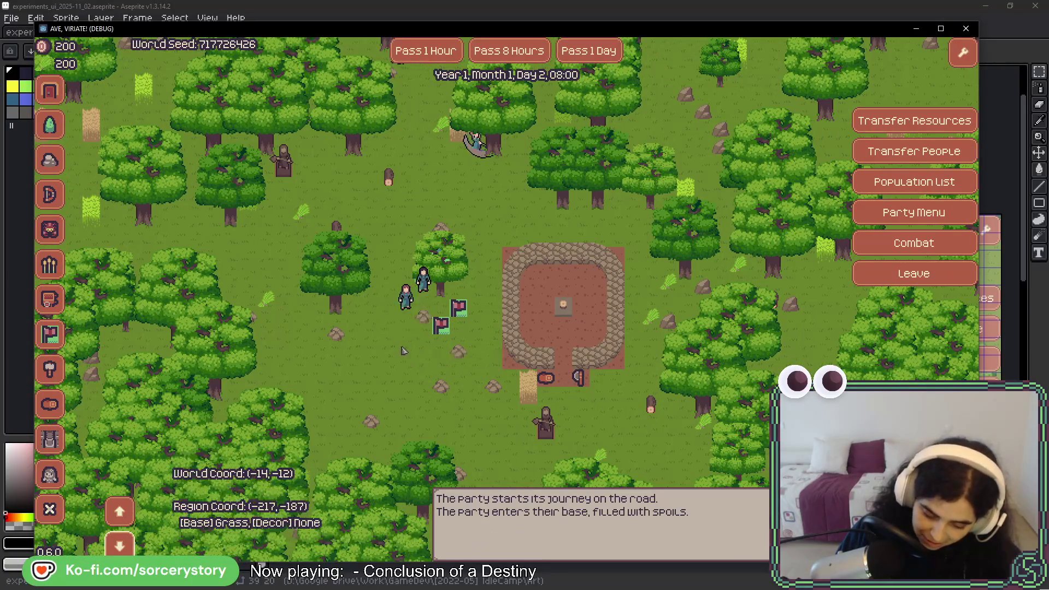
pyautogui.click(437, 305)
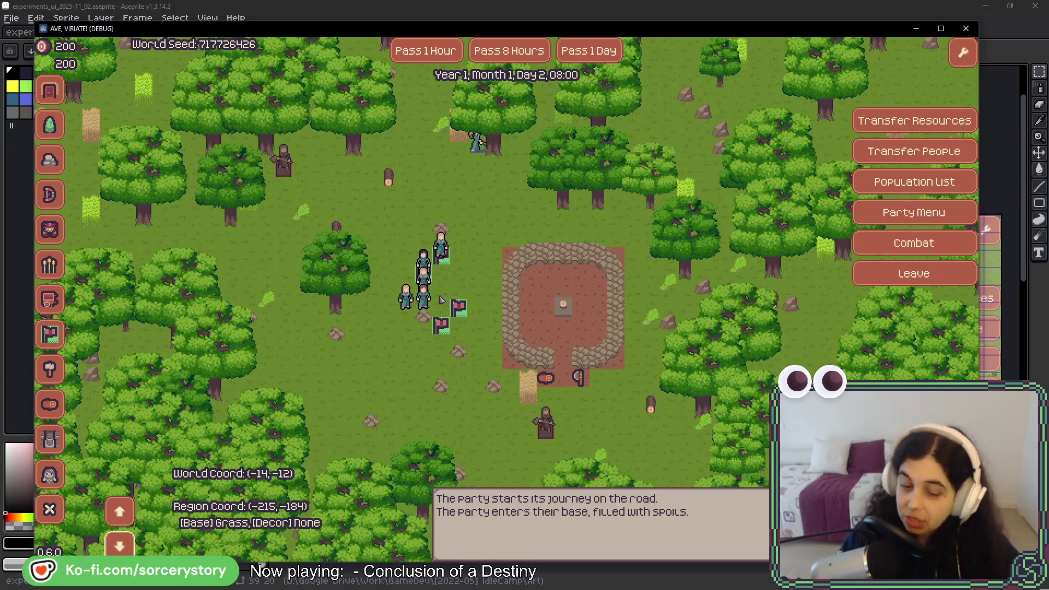
# - Move the game camera north and back over the base, then return to the Aseprite mockup
pyautogui.press('w')
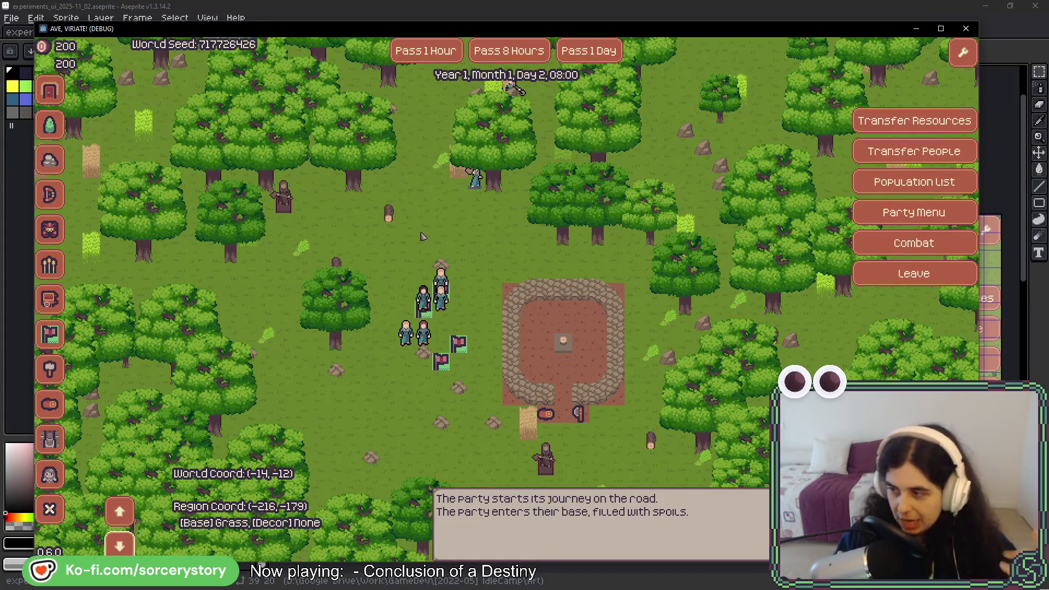
pyautogui.moveTo(509, 249)
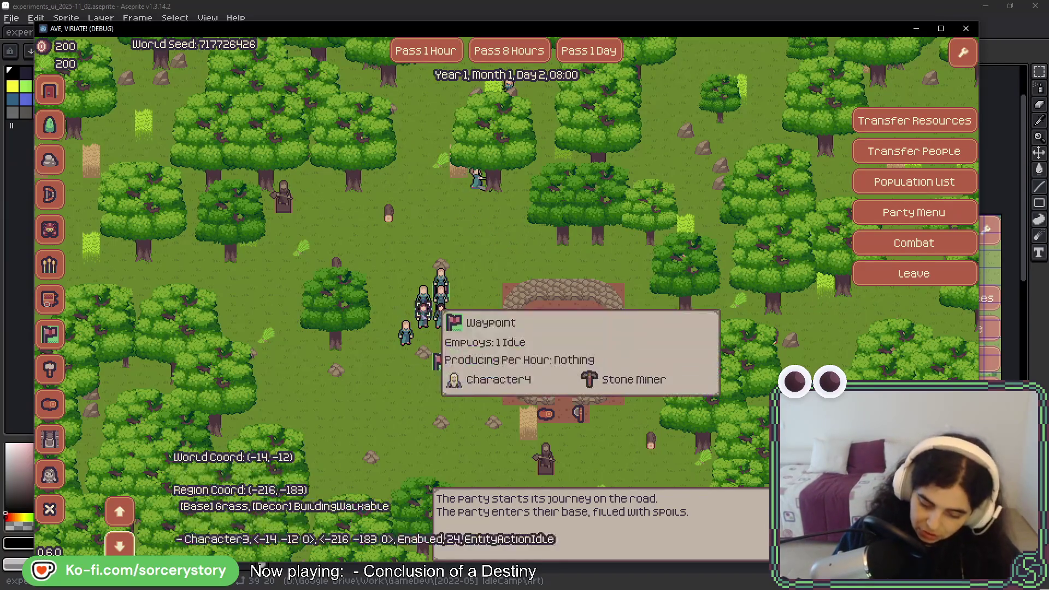
pyautogui.press('d')
pyautogui.press('s')
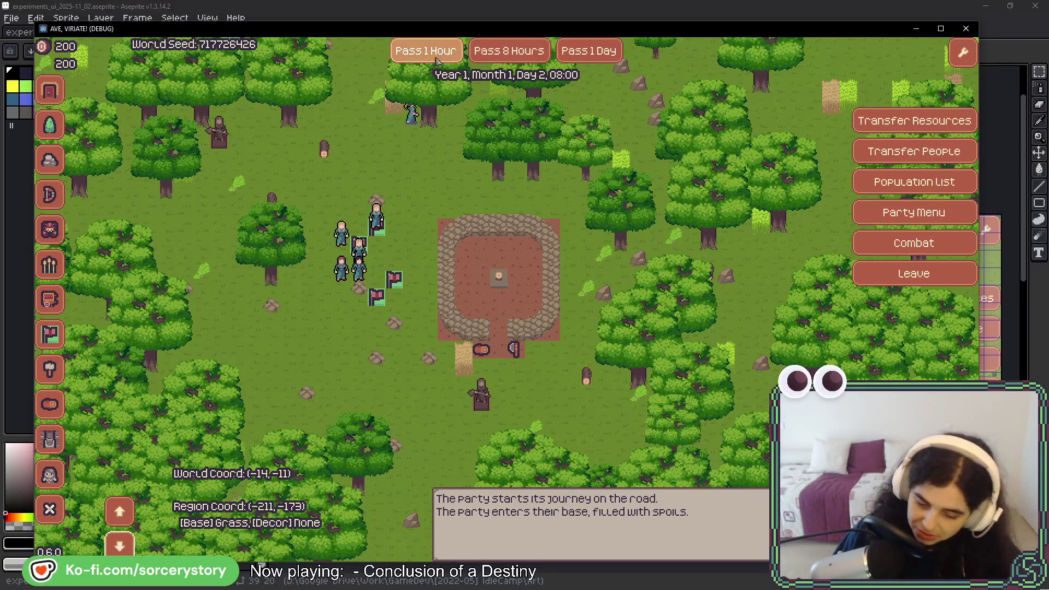
pyautogui.click(433, 11)
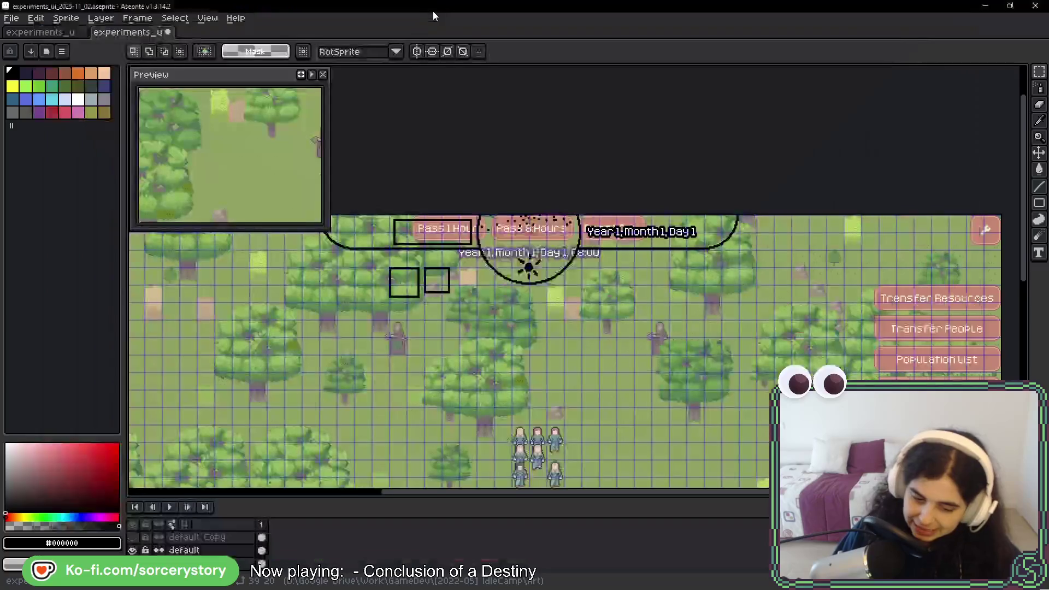
pyautogui.moveTo(494, 372)
pyautogui.mouseDown()
pyautogui.moveTo(515, 241)
pyautogui.moveTo(479, 68)
pyautogui.mouseUp()
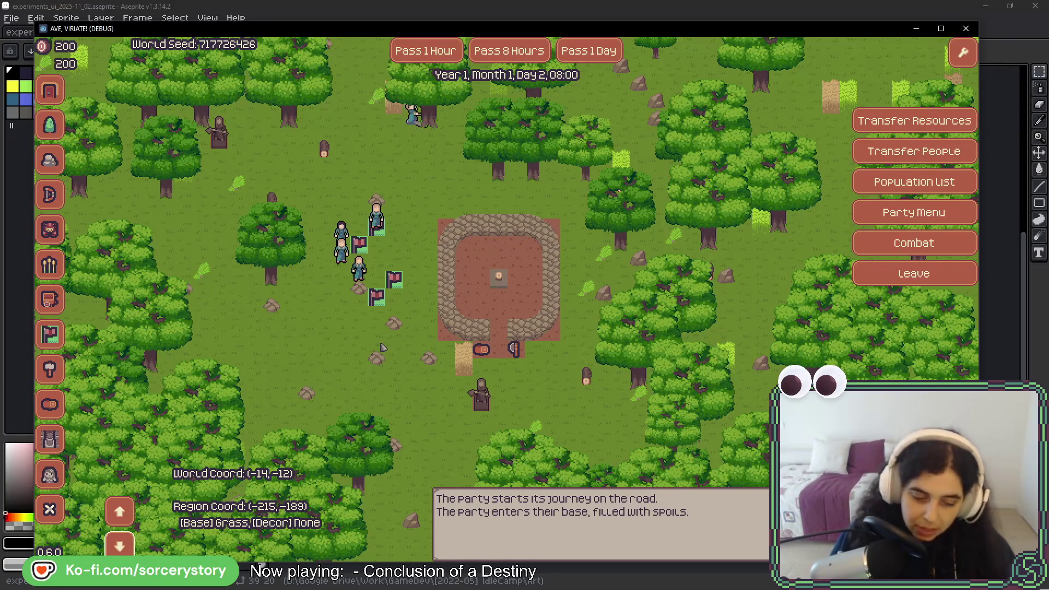
pyautogui.click(498, 276)
# - Advance one hour and place a Stone Hut plot left of the base
pyautogui.press('w')
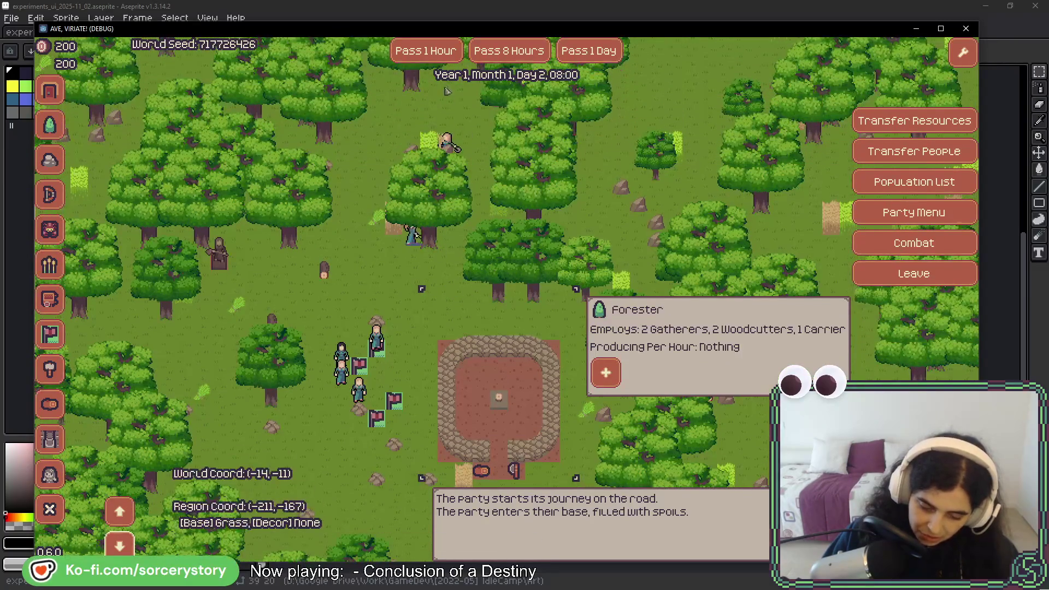
pyautogui.click(425, 50)
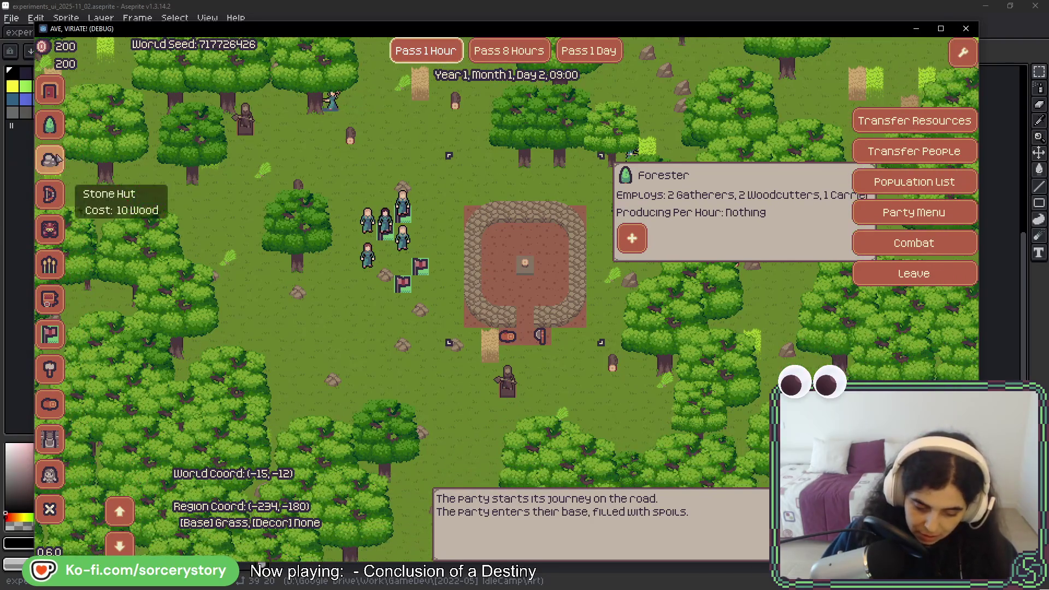
pyautogui.click(50, 160)
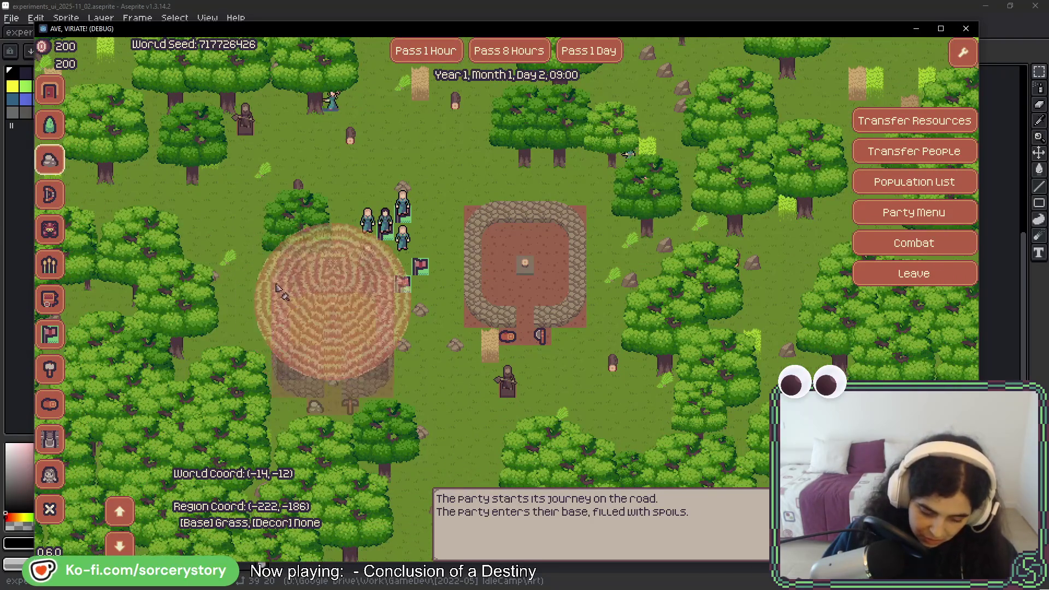
pyautogui.click(278, 291)
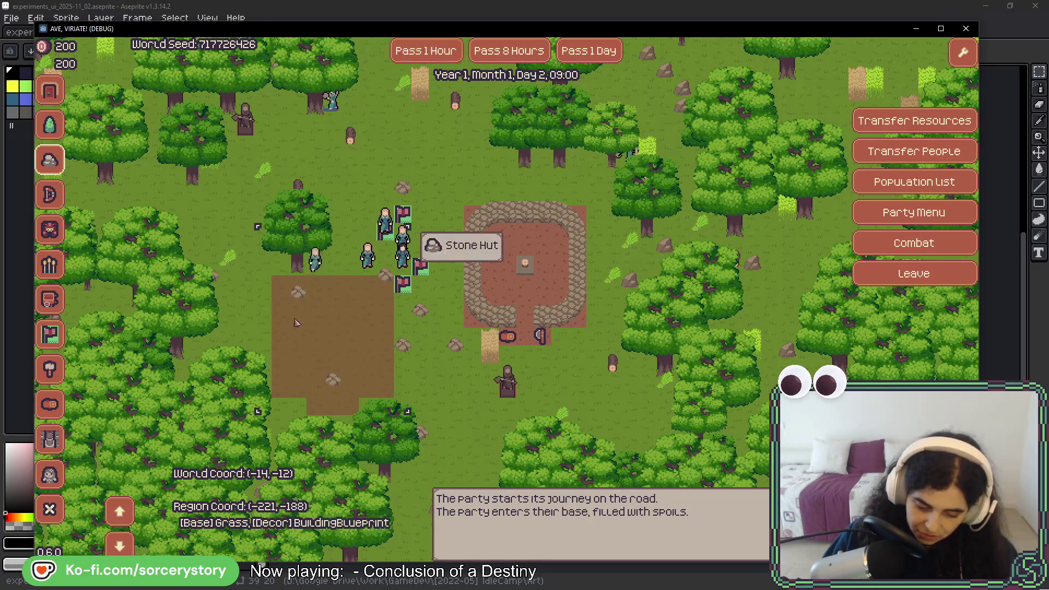
# - Pass hours until the clock reads Day 3, 00:00, then switch back to Aseprite
pyautogui.click(430, 55)
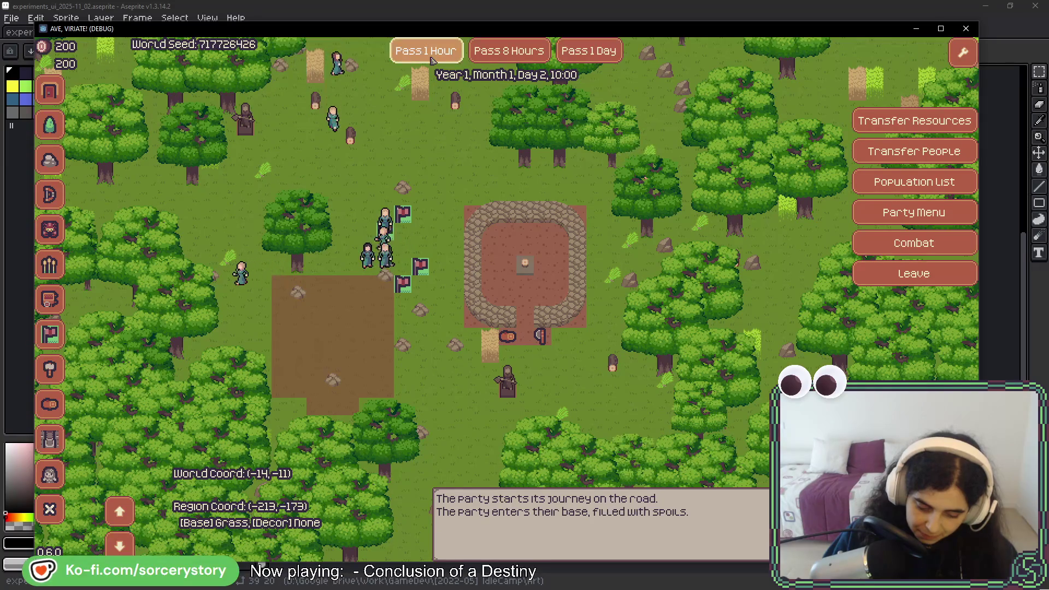
pyautogui.click(430, 55)
pyautogui.click(430, 54)
pyautogui.click(430, 55)
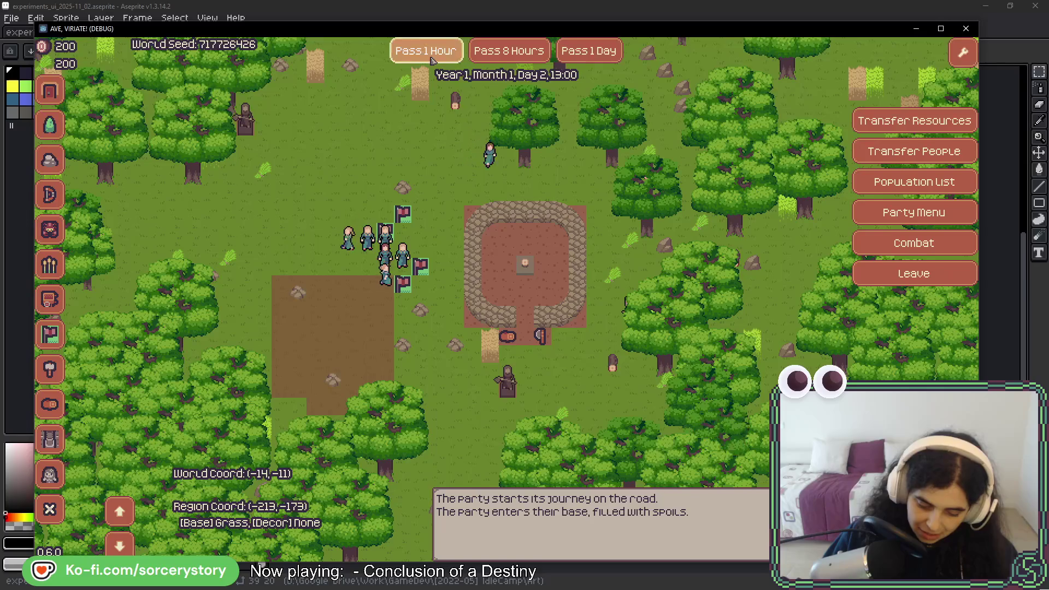
pyautogui.click(431, 57)
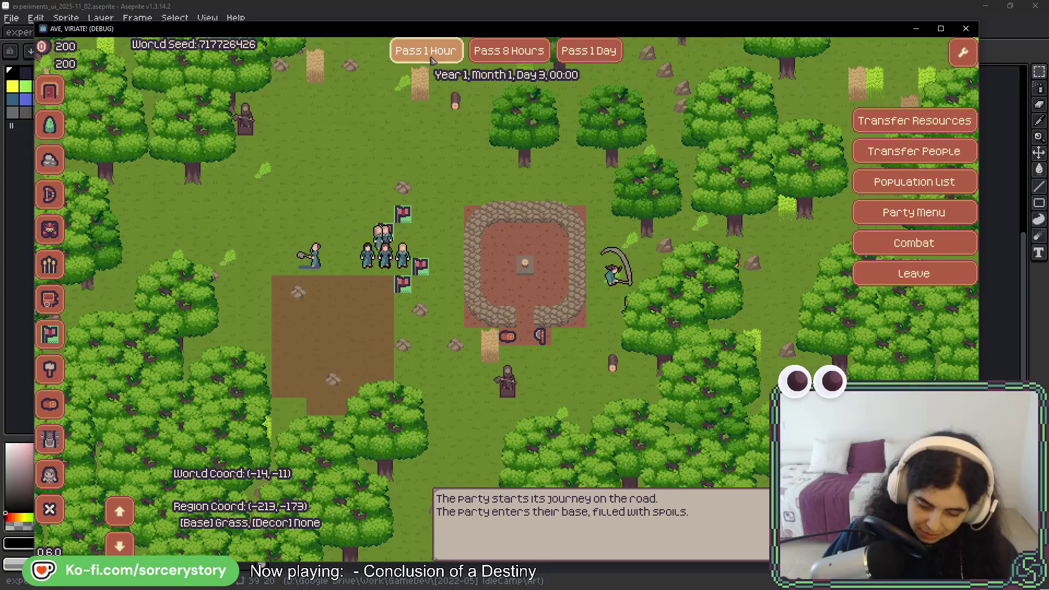
pyautogui.press('s')
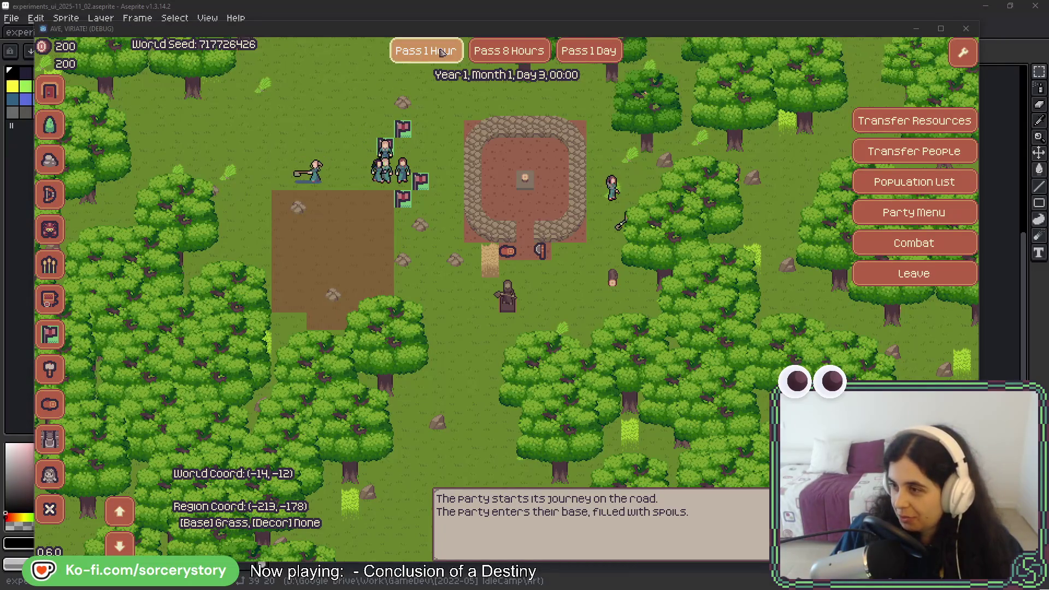
pyautogui.hotkey('alt', 'Tab')
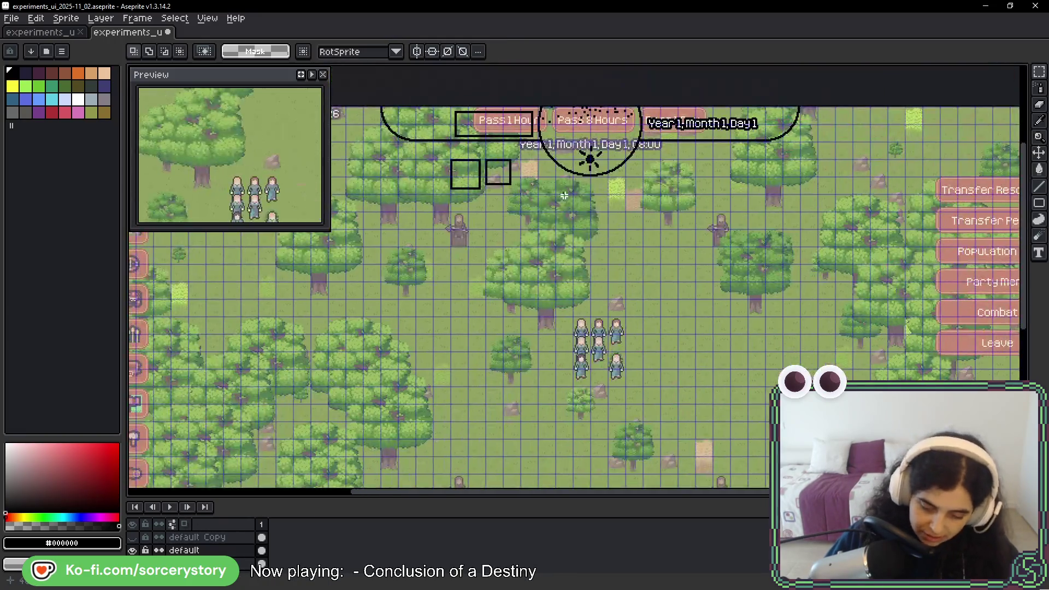
# - Zoom the canvas in close on the empty box left of the Pass 1 Hour button
pyautogui.scroll(2, 466, 153)
pyautogui.scroll(4, 429, 209)
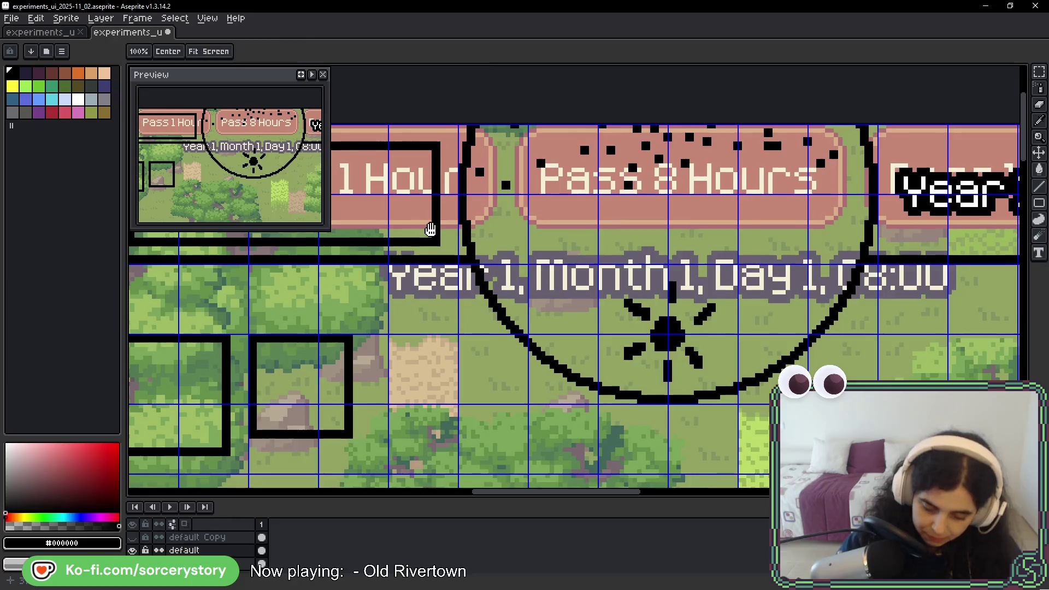
pyautogui.hscroll(-5, 590, 224)
pyautogui.scroll(-1, 752, 236)
pyautogui.scroll(-5, 752, 236)
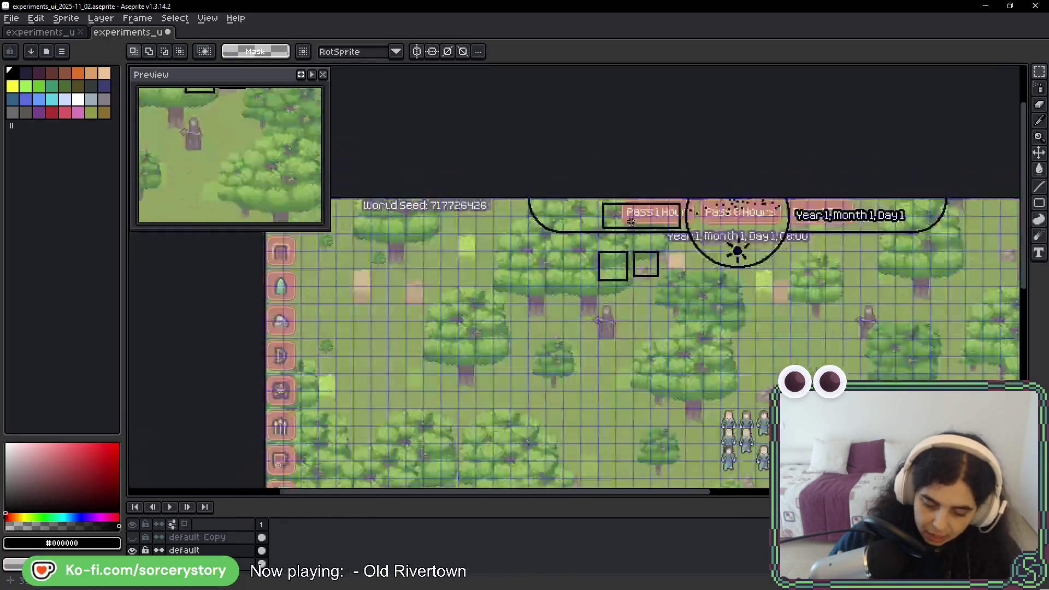
pyautogui.scroll(1, 570, 261)
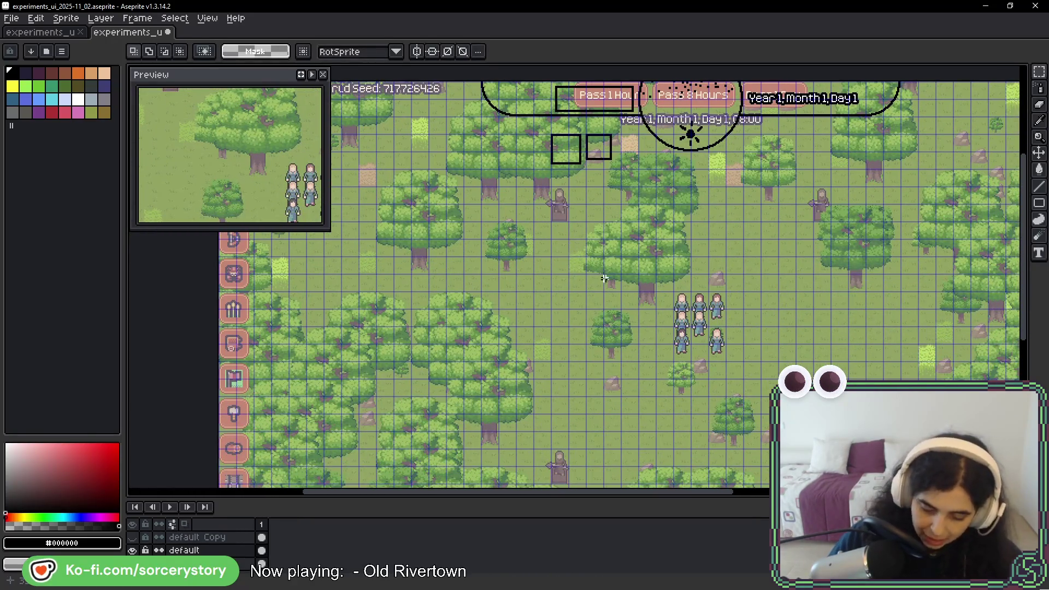
pyautogui.scroll(-5, 571, 261)
pyautogui.hscroll(-4, 570, 261)
pyautogui.scroll(-2, 466, 263)
pyautogui.hscroll(1, 466, 263)
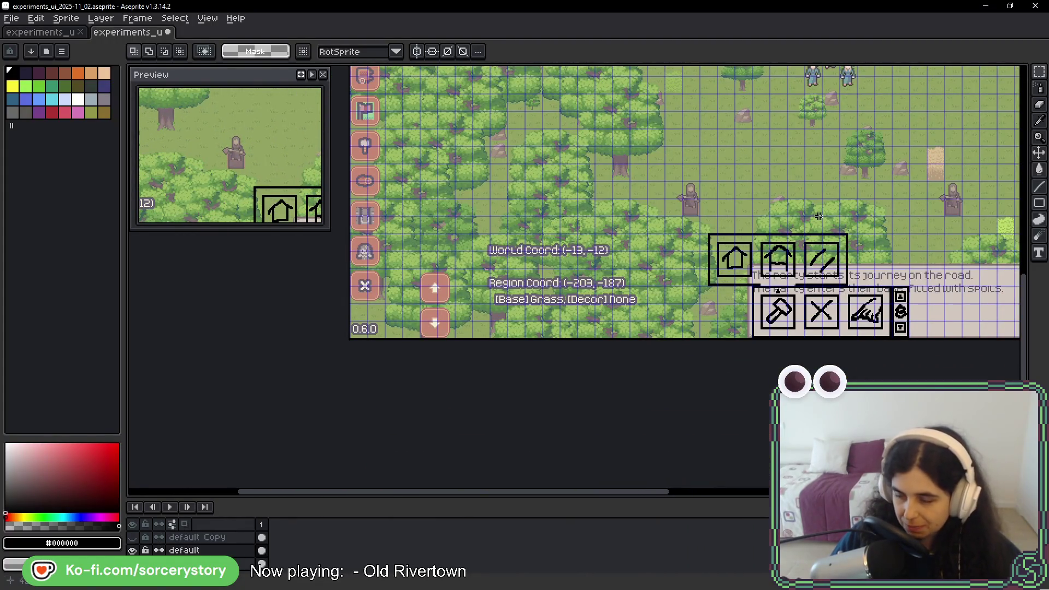
pyautogui.scroll(9, 846, 174)
pyautogui.hscroll(4, 847, 173)
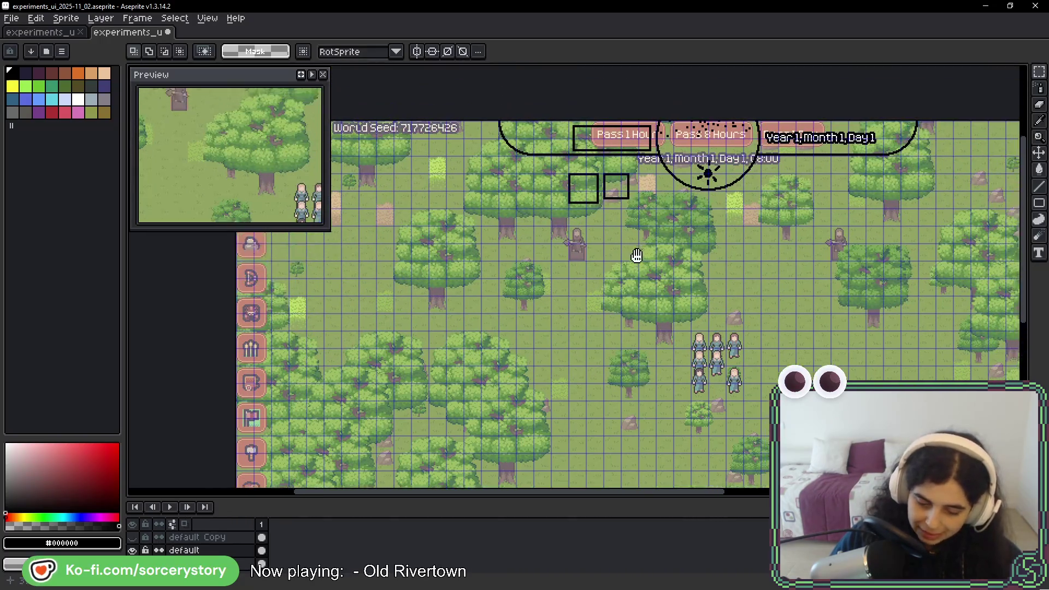
pyautogui.scroll(5, 576, 210)
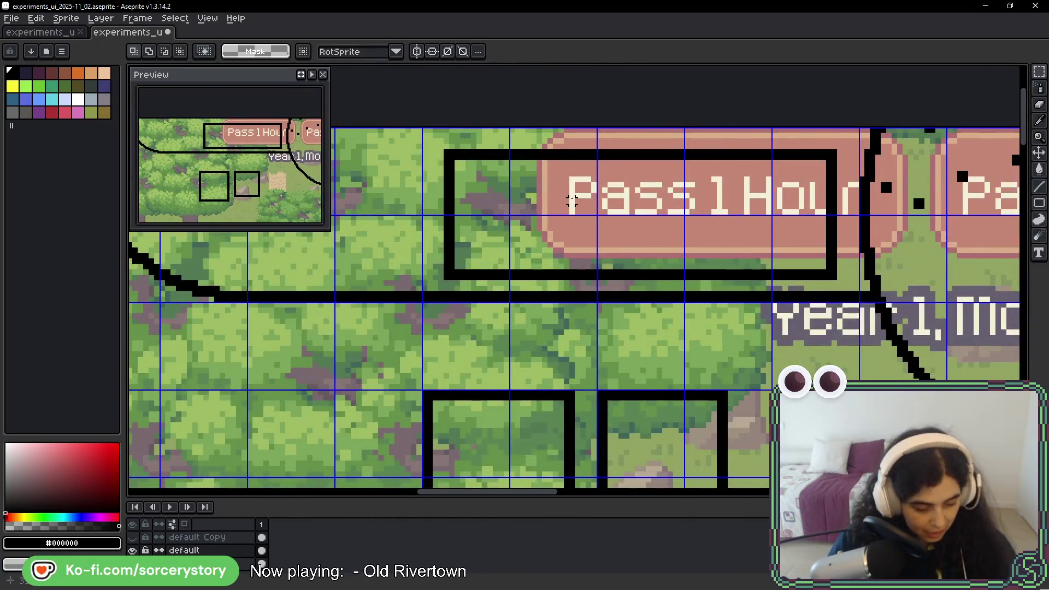
pyautogui.press('b')
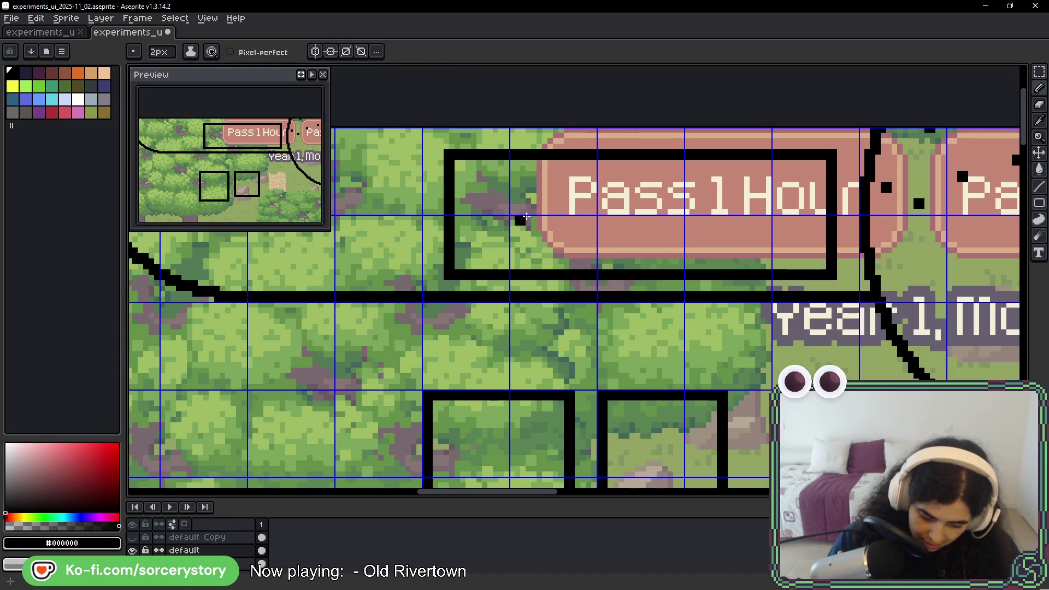
# - Pencil a small black blob and body shape inside the box
pyautogui.moveTo(508, 192)
pyautogui.mouseDown()
pyautogui.moveTo(516, 217)
pyautogui.moveTo(480, 250)
pyautogui.mouseUp()
pyautogui.moveTo(508, 217)
pyautogui.mouseDown()
pyautogui.moveTo(526, 239)
pyautogui.moveTo(494, 233)
pyautogui.mouseUp()
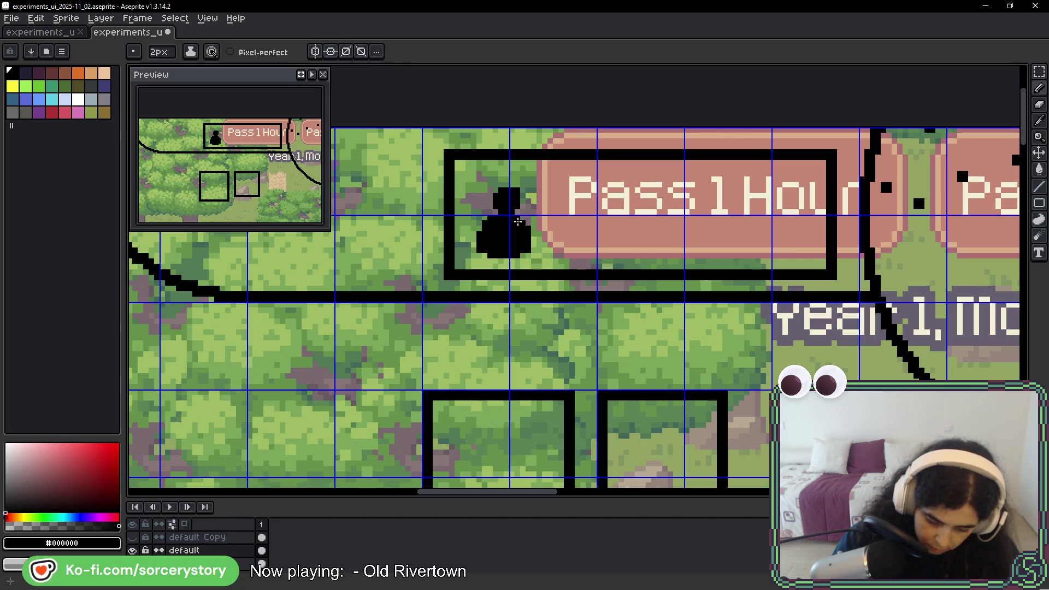
pyautogui.moveTo(674, 240); pyautogui.dragTo(628, 232)
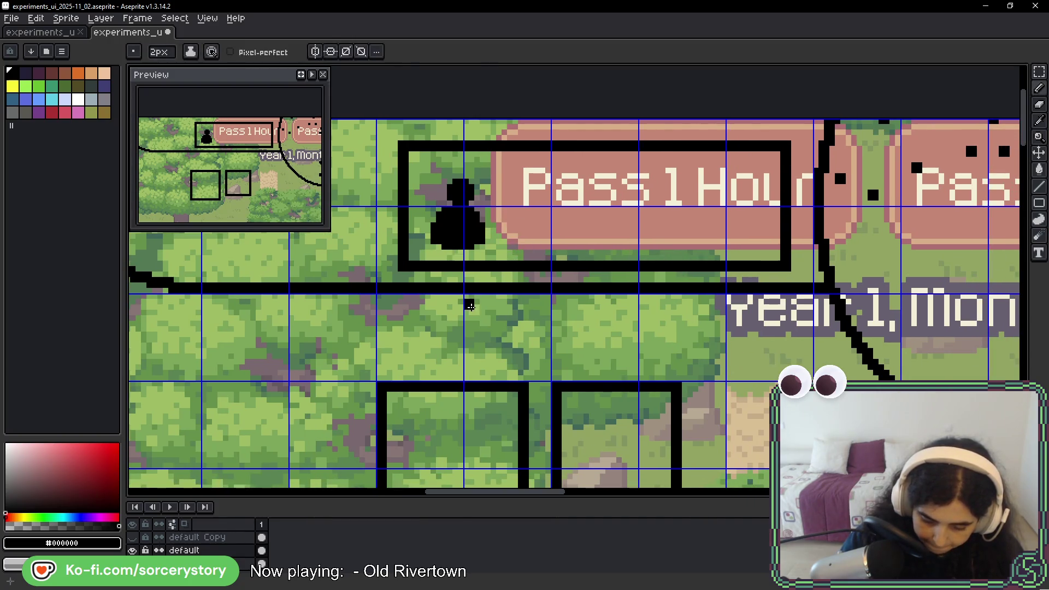
# - Select the figure's head and body parts by colour and nudge them into position
pyautogui.press('m')
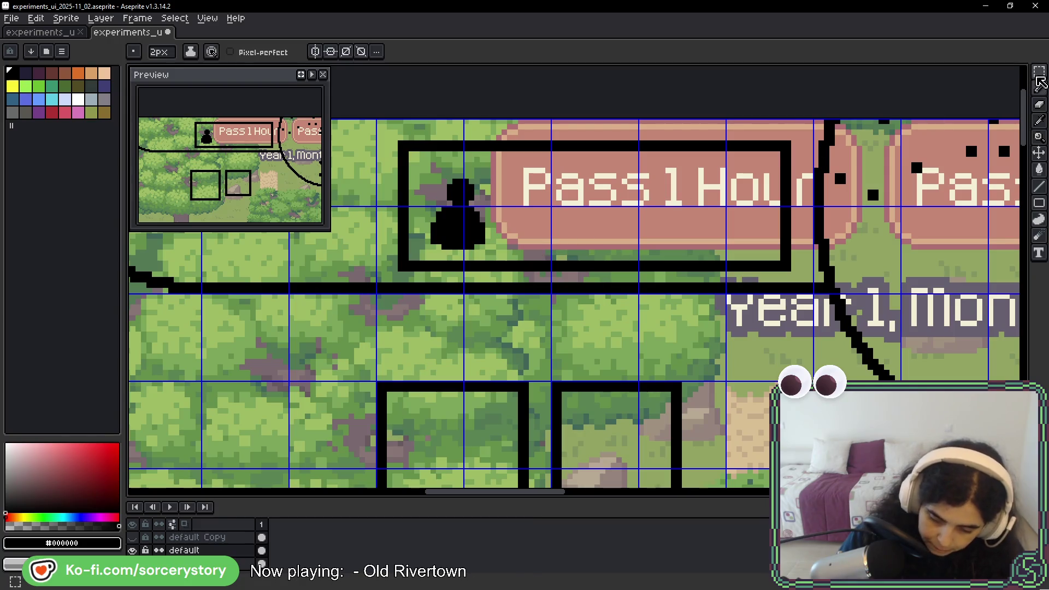
pyautogui.press('w')
pyautogui.click(464, 191)
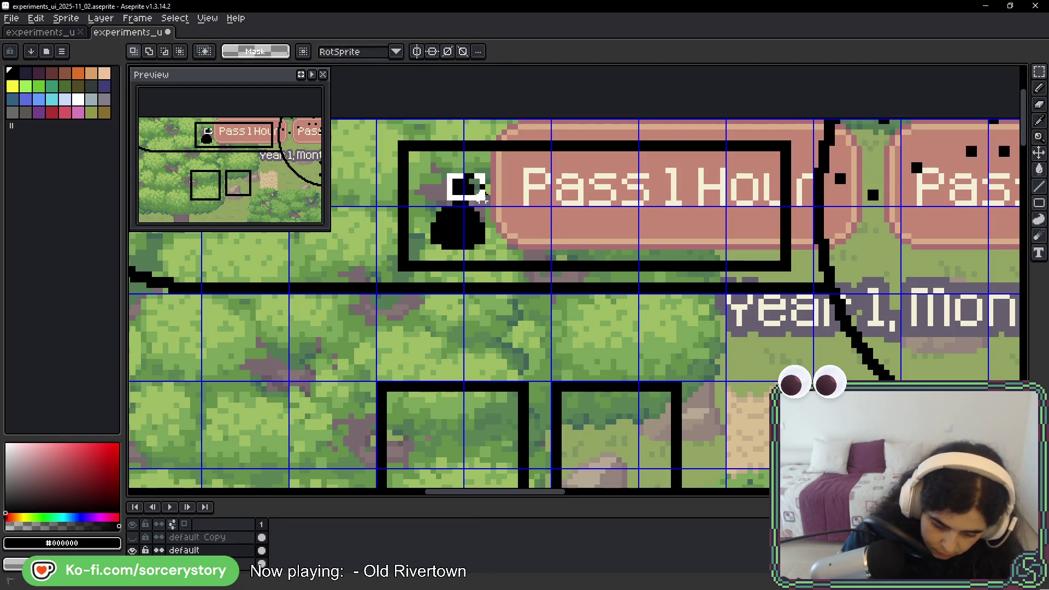
pyautogui.moveTo(465, 200)
pyautogui.mouseDown()
pyautogui.moveTo(460, 192)
pyautogui.moveTo(493, 268)
pyautogui.mouseUp()
pyautogui.press('Return')
pyautogui.moveTo(475, 229); pyautogui.dragTo(480, 229)
pyautogui.hotkey('ctrl', 'd')
pyautogui.click(465, 190)
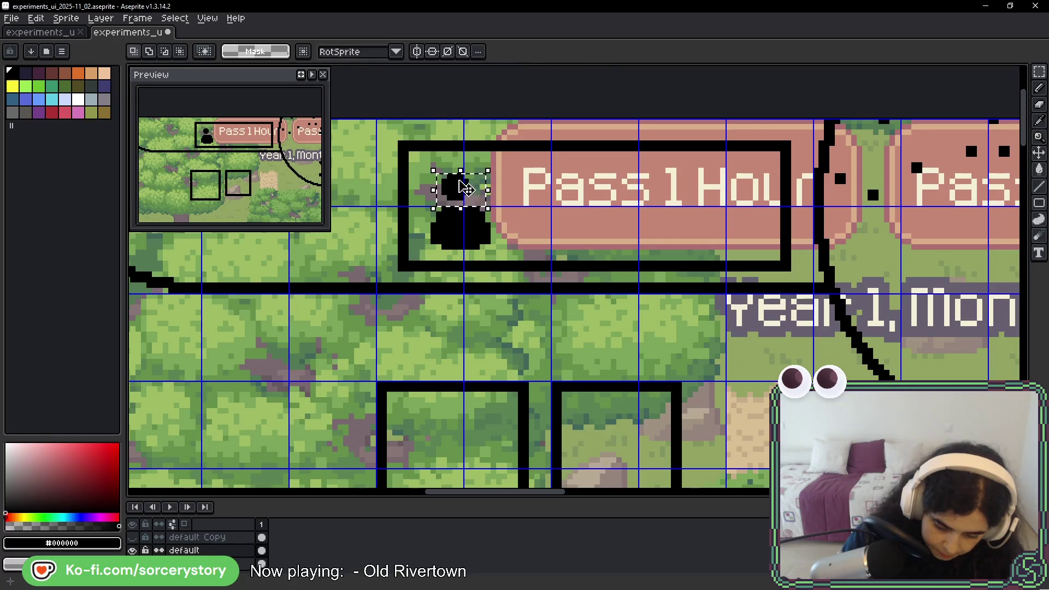
pyautogui.click(473, 191)
pyautogui.hotkey('ctrl', 'd')
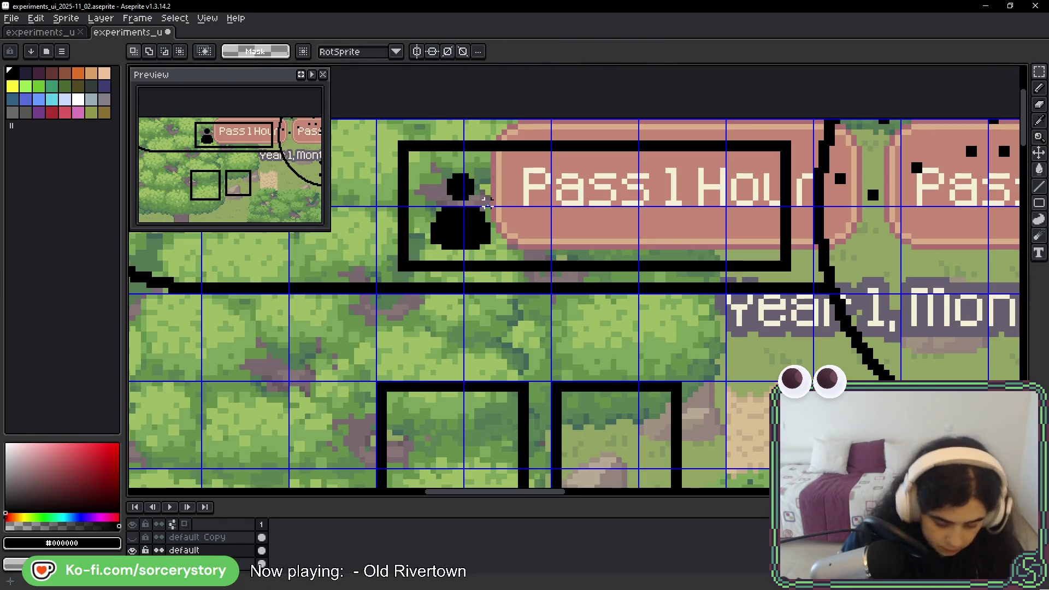
pyautogui.press('b')
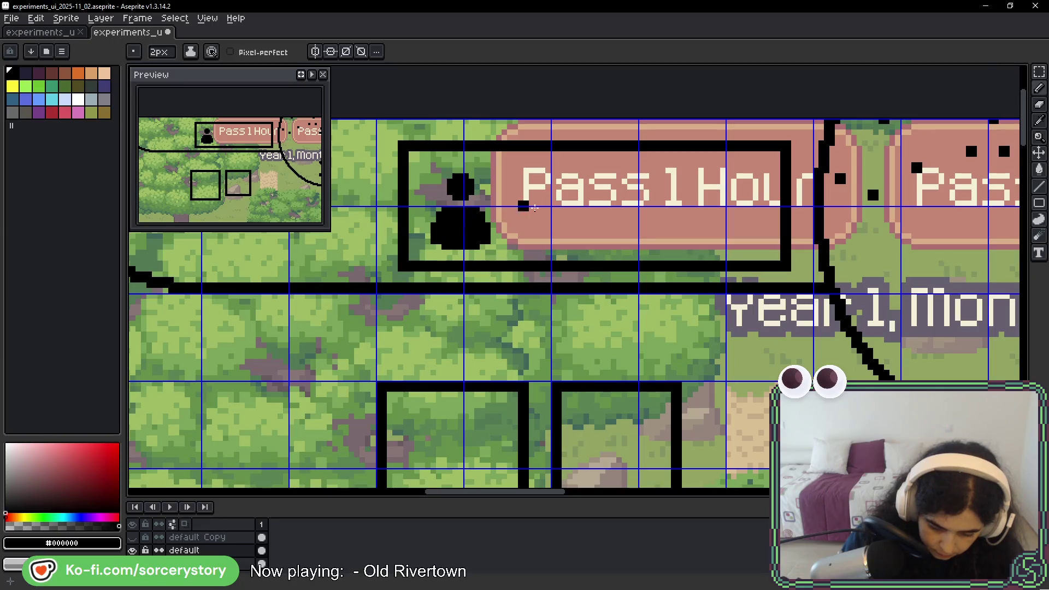
# - Move the head down one pixel onto the body and shift the whole figure one pixel right
pyautogui.press('m')
pyautogui.moveTo(441, 163); pyautogui.dragTo(478, 200)
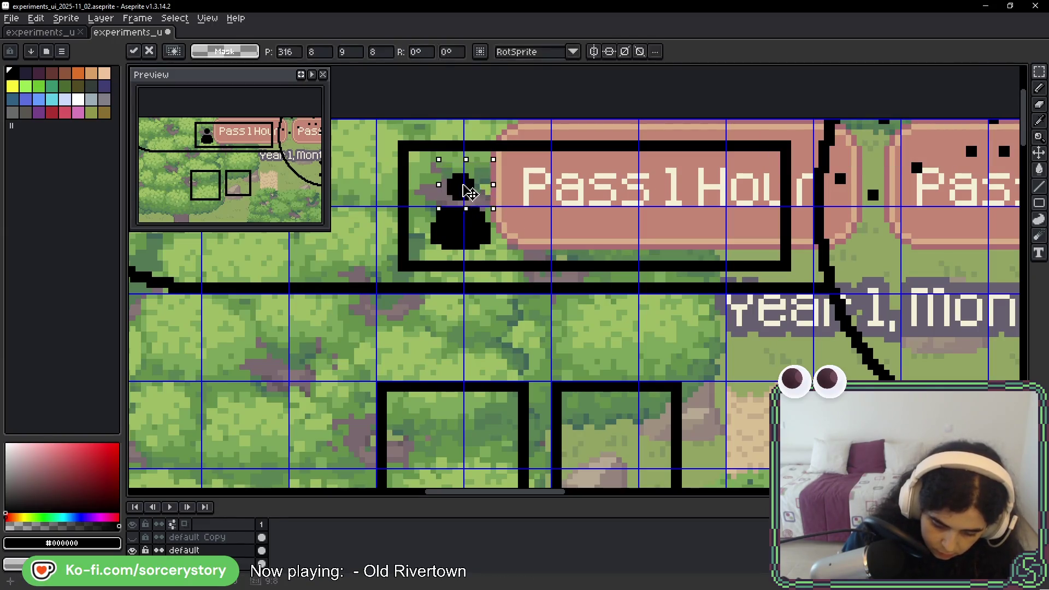
pyautogui.hotkey('ctrl', 'd')
pyautogui.moveTo(662, 285); pyautogui.dragTo(637, 276)
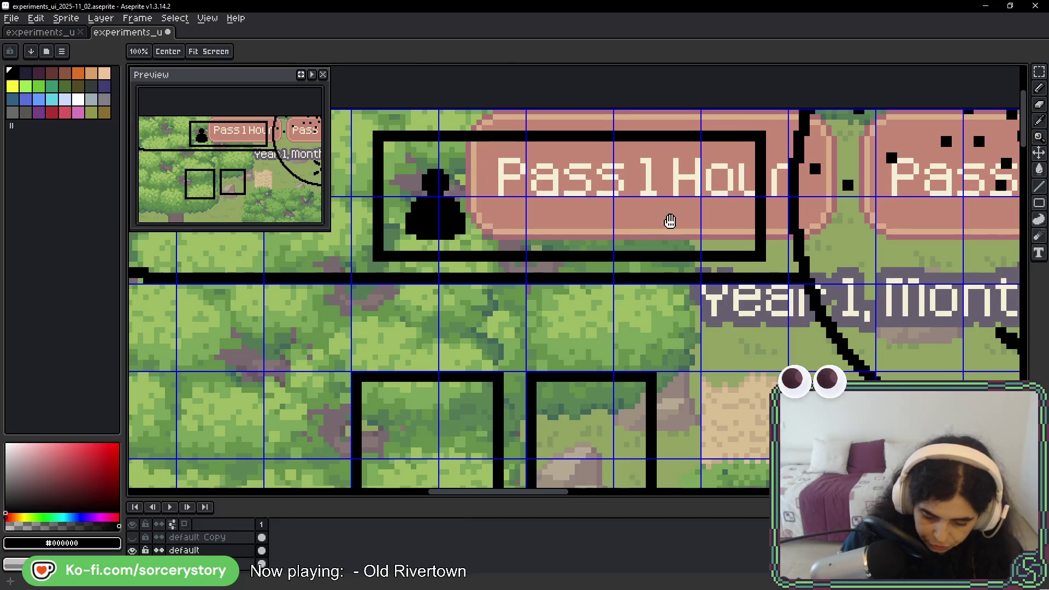
pyautogui.moveTo(391, 145); pyautogui.dragTo(495, 237)
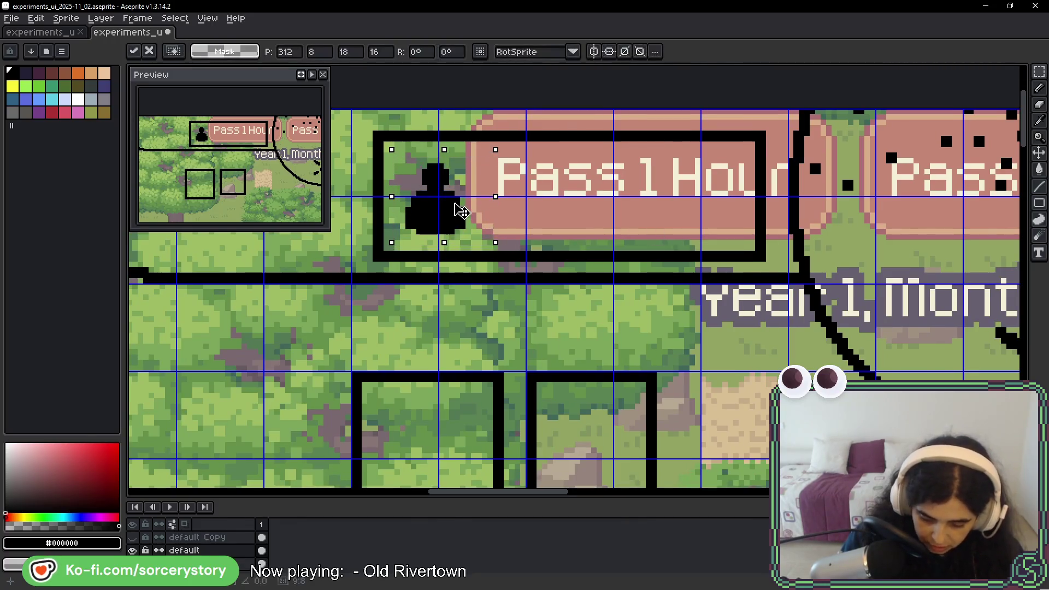
pyautogui.moveTo(460, 202); pyautogui.dragTo(455, 205)
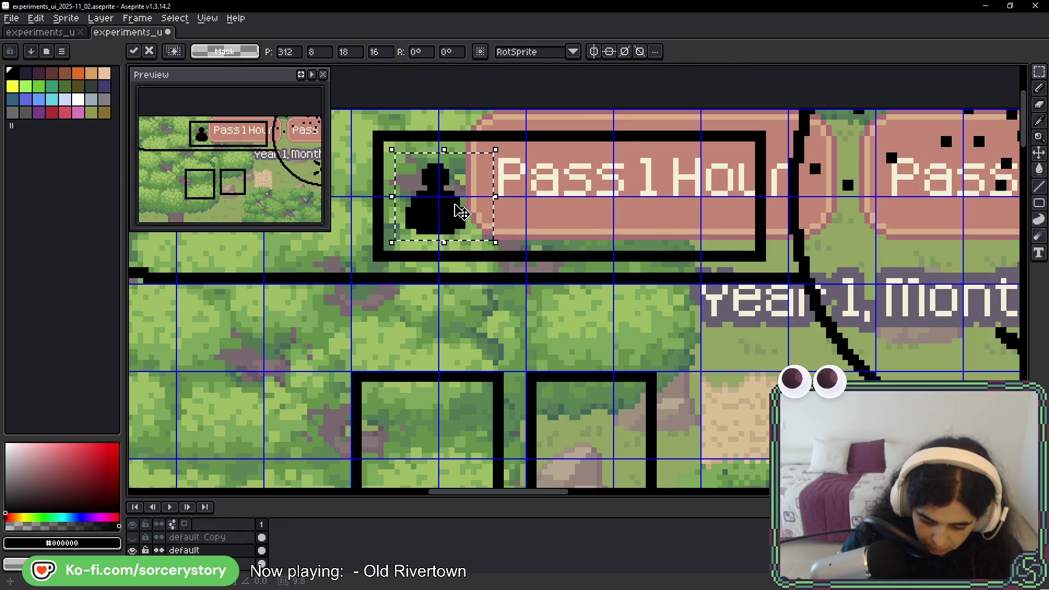
pyautogui.click(496, 134)
# - Add pixels to the top of the head and touch up the figure's shape
pyautogui.press('b')
pyautogui.click(436, 167)
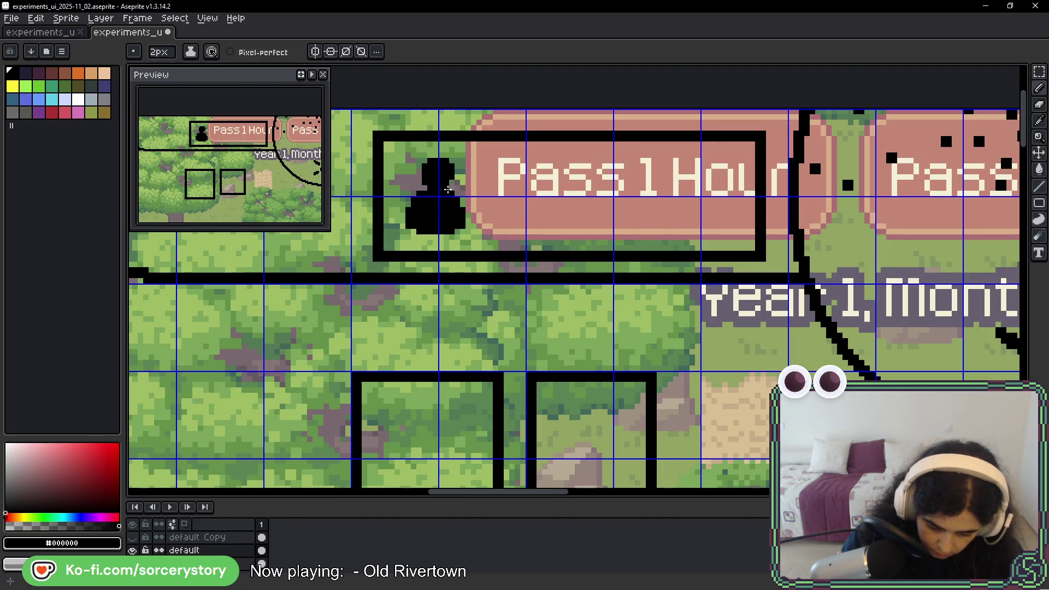
pyautogui.click(427, 289)
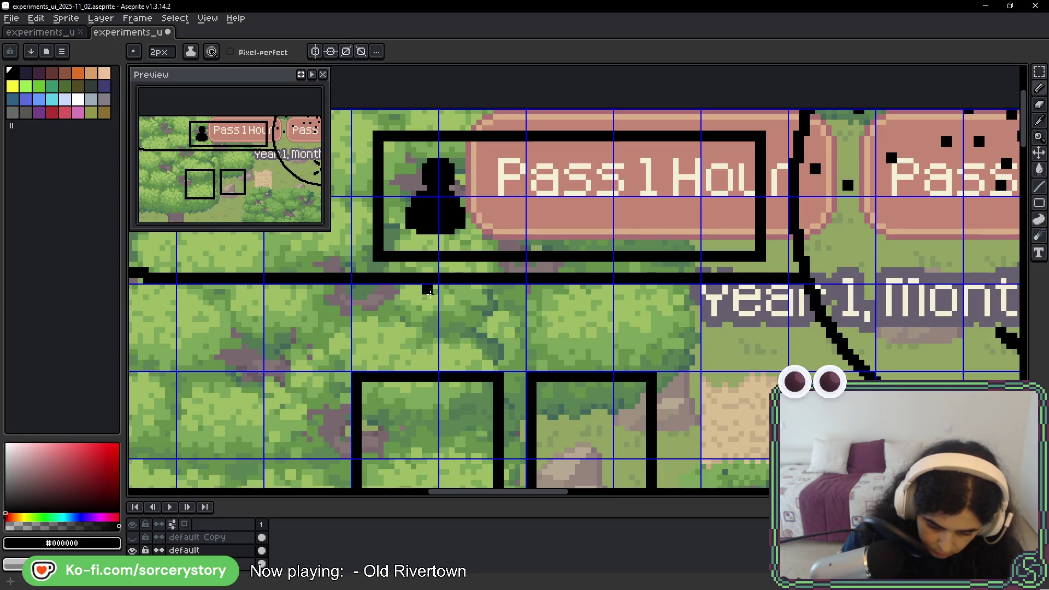
pyautogui.press('m')
pyautogui.moveTo(449, 192)
pyautogui.mouseDown()
pyautogui.moveTo(479, 236)
pyautogui.moveTo(463, 241)
pyautogui.moveTo(468, 223)
pyautogui.mouseUp()
pyautogui.click(463, 319)
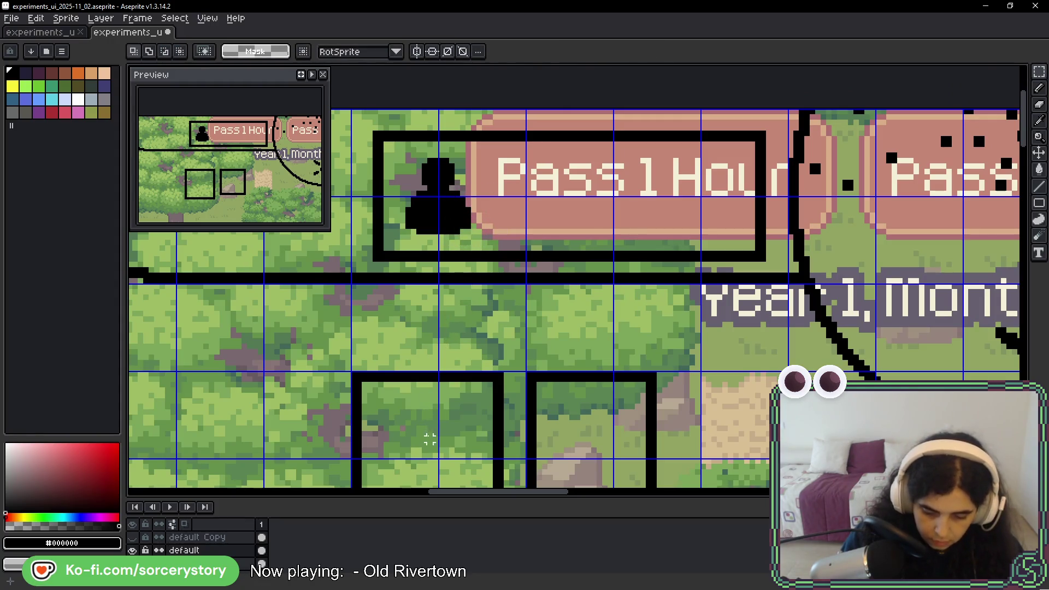
pyautogui.press('b')
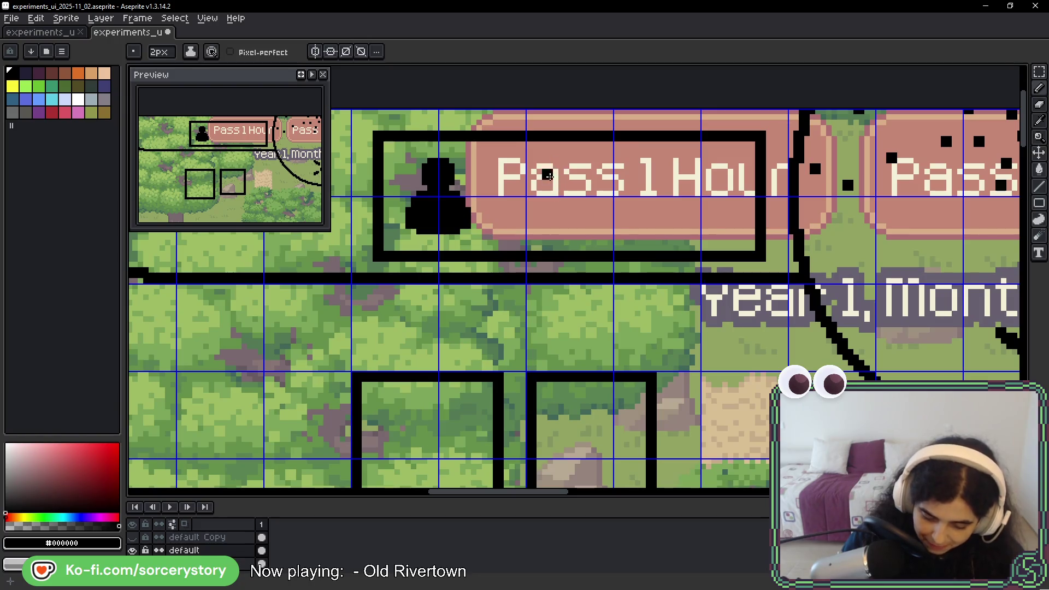
# - Sketch first tries at a 1 and a 0 over 'Pass', undoing the misplaced strokes
pyautogui.moveTo(542, 169); pyautogui.dragTo(542, 227)
pyautogui.moveTo(589, 164); pyautogui.dragTo(587, 167)
pyautogui.hotkey('ctrl', 'z')
pyautogui.hotkey('ctrl', 'z')
pyautogui.moveTo(511, 164); pyautogui.dragTo(511, 232)
# - Redraw a straighter 1 and a larger 0 so a clean '10' follows the silhouette
pyautogui.hotkey('ctrl', 'z')
pyautogui.moveTo(508, 160); pyautogui.dragTo(518, 238)
pyautogui.moveTo(577, 161)
pyautogui.mouseDown()
pyautogui.moveTo(560, 221)
pyautogui.moveTo(581, 164)
pyautogui.mouseUp()
pyautogui.hotkey('ctrl', 'z')
pyautogui.hotkey('ctrl', 'z')
pyautogui.moveTo(505, 167); pyautogui.dragTo(514, 232)
pyautogui.moveTo(574, 164); pyautogui.dragTo(546, 205)
pyautogui.hotkey('ctrl', 'z')
pyautogui.moveTo(578, 163)
pyautogui.mouseDown()
pyautogui.moveTo(562, 232)
pyautogui.moveTo(585, 164)
pyautogui.mouseUp()
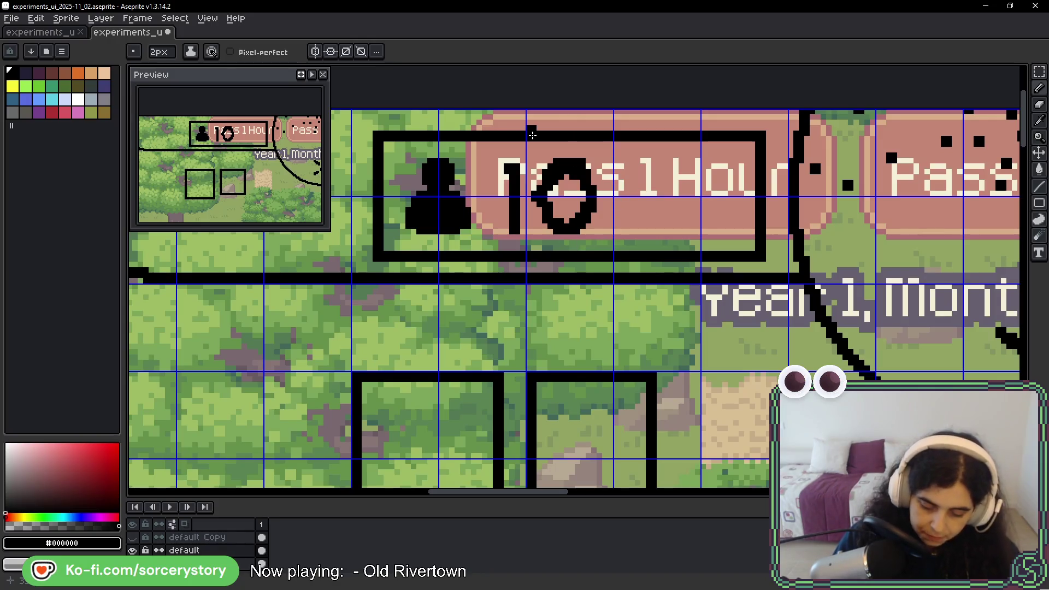
pyautogui.scroll(-5, 533, 134)
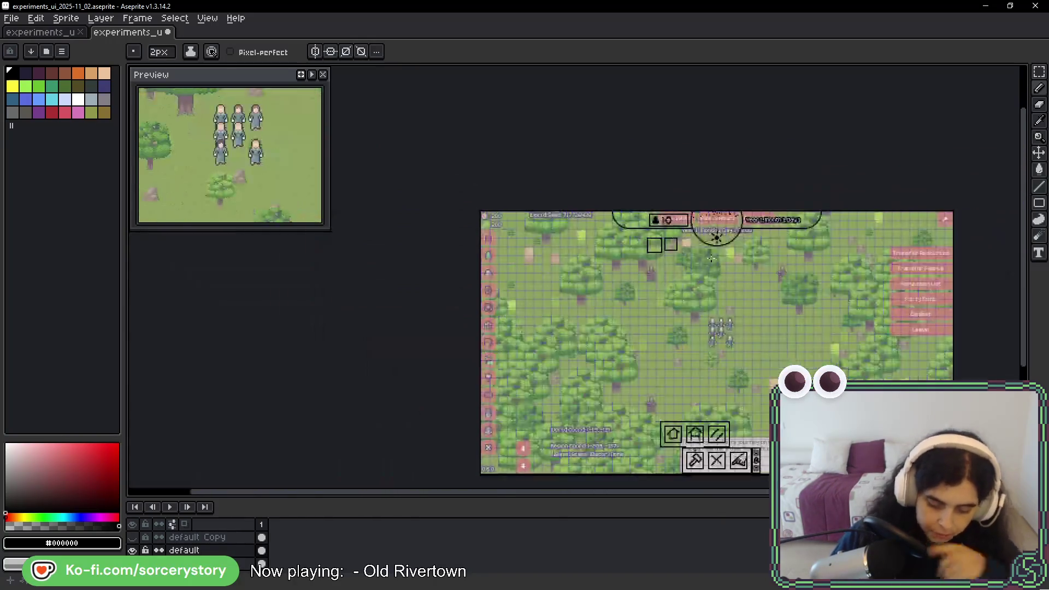
# - Draw a freehand loop around the Population List button in the right-hand menu
pyautogui.moveTo(730, 284); pyautogui.dragTo(477, 232)
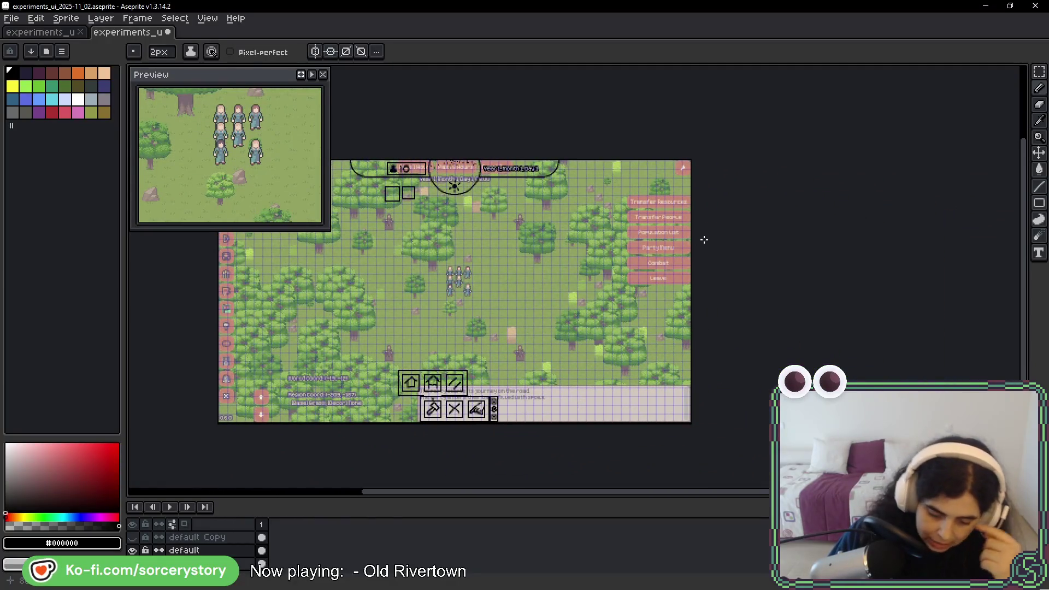
pyautogui.scroll(2, 694, 238)
pyautogui.moveTo(669, 226); pyautogui.dragTo(673, 222)
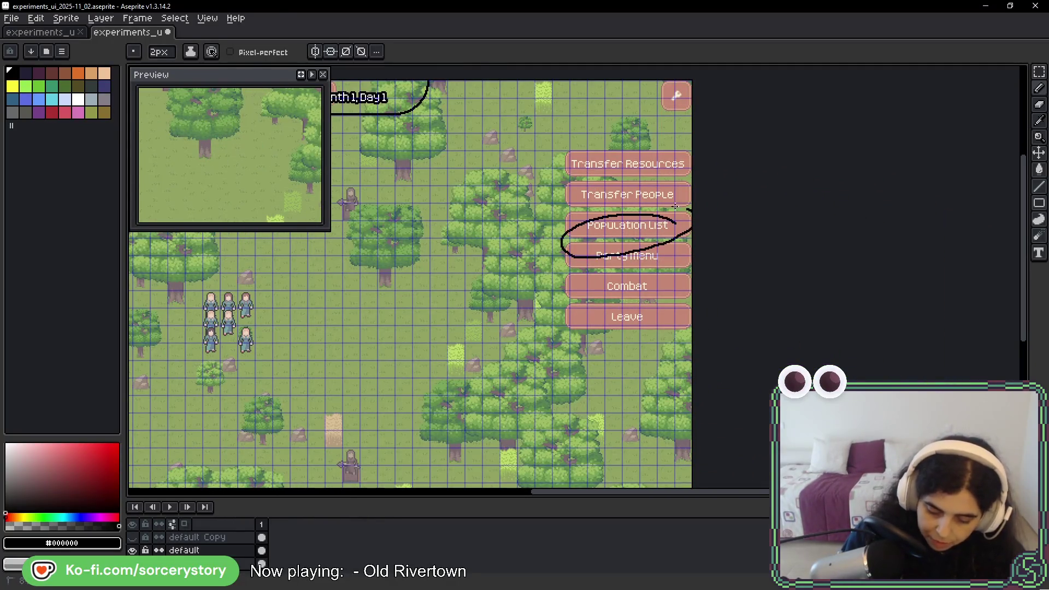
# - Try a loop around the 10 badge and scribbles over the right-side buttons, undoing both
pyautogui.moveTo(218, 224); pyautogui.dragTo(583, 300)
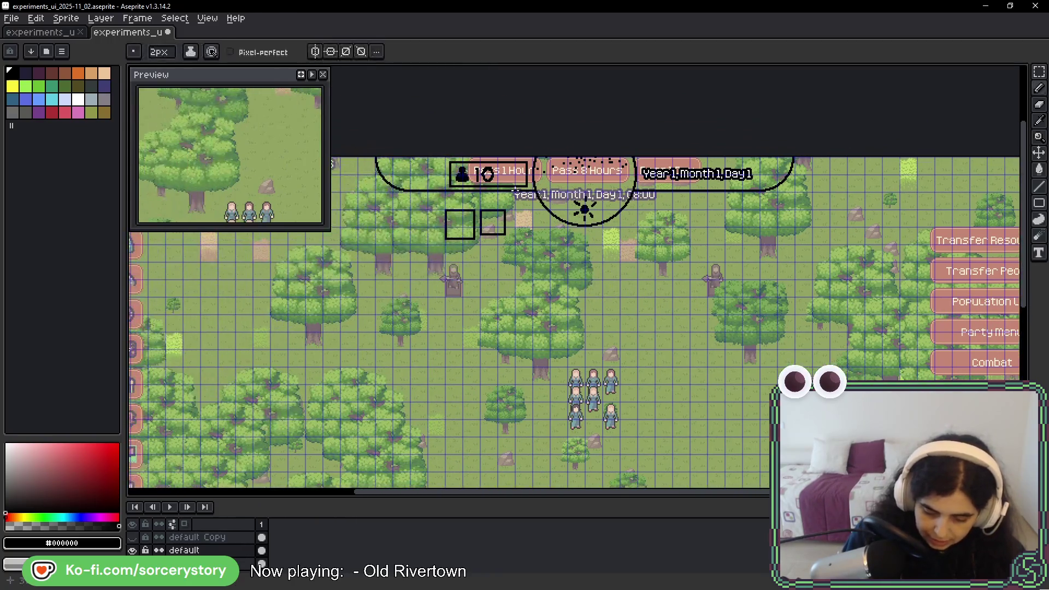
pyautogui.moveTo(511, 180)
pyautogui.mouseDown()
pyautogui.moveTo(475, 159)
pyautogui.moveTo(464, 198)
pyautogui.mouseUp()
pyautogui.hotkey('ctrl', 'z')
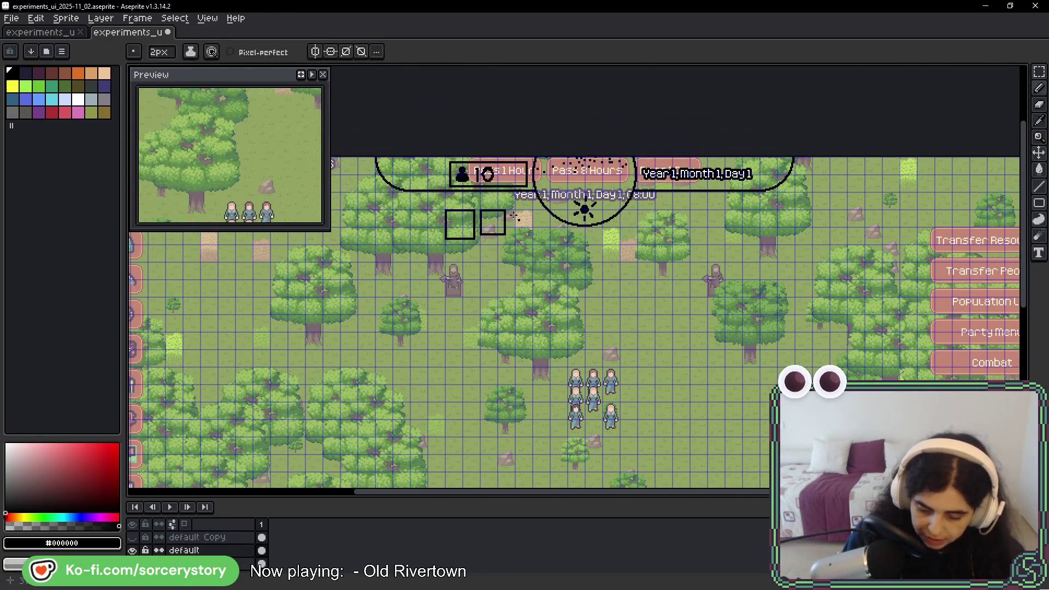
pyautogui.hotkey('ctrl', 'z')
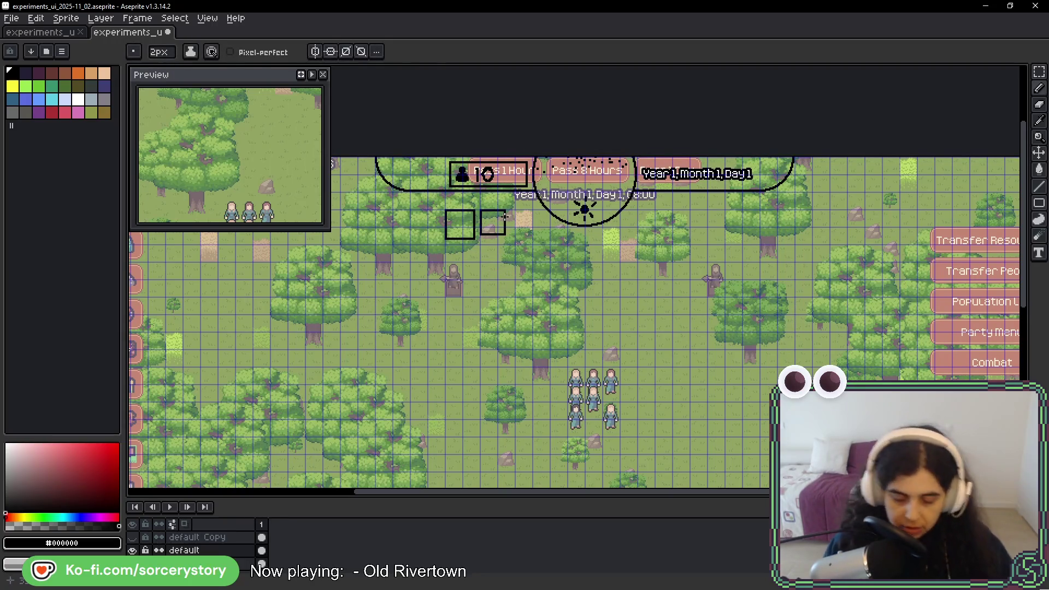
pyautogui.moveTo(977, 227)
pyautogui.mouseDown()
pyautogui.moveTo(964, 380)
pyautogui.moveTo(999, 380)
pyautogui.mouseUp()
pyautogui.hotkey('ctrl', 'z')
pyautogui.moveTo(535, 327)
pyautogui.mouseDown()
pyautogui.moveTo(723, 203)
pyautogui.moveTo(822, 213)
pyautogui.mouseUp()
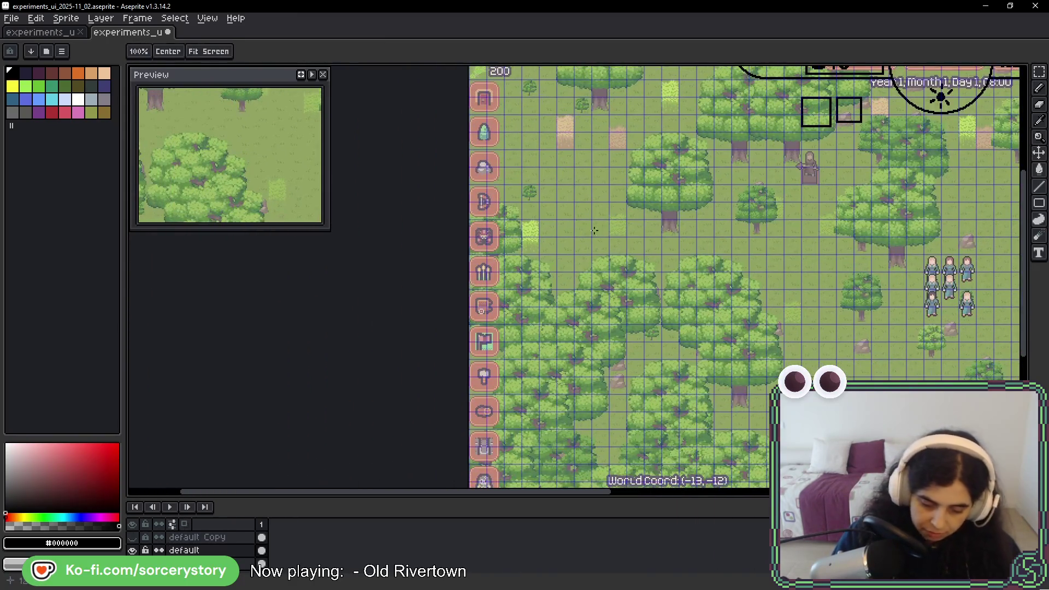
# - Remove the rough ellipse circled around the bottom-right action button panel
pyautogui.moveTo(896, 520); pyautogui.dragTo(697, 326)
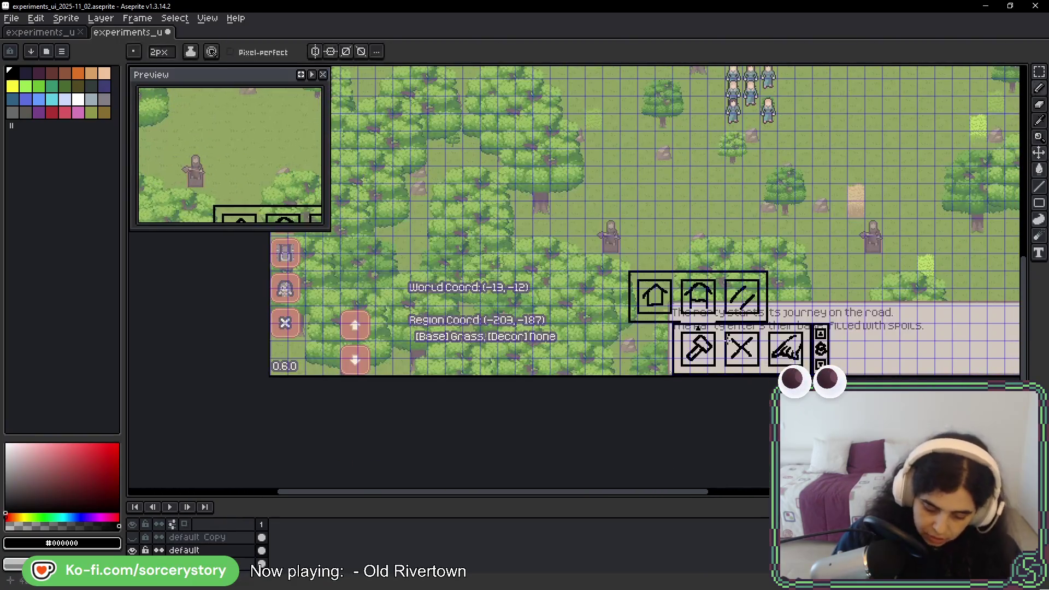
pyautogui.moveTo(748, 233)
pyautogui.mouseDown()
pyautogui.moveTo(759, 226)
pyautogui.moveTo(636, 235)
pyautogui.mouseUp()
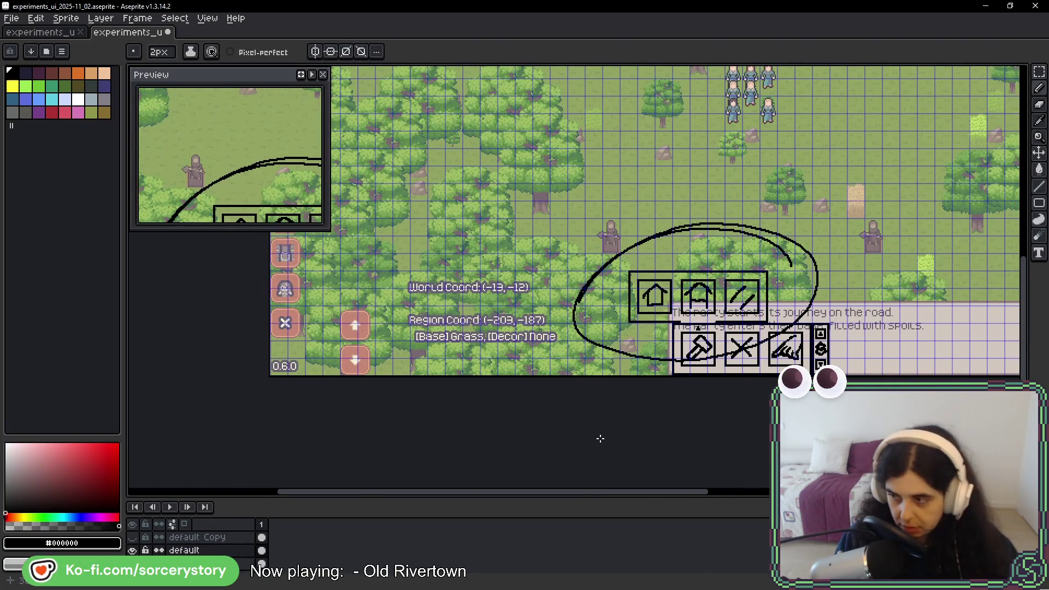
pyautogui.hotkey('ctrl', 'z')
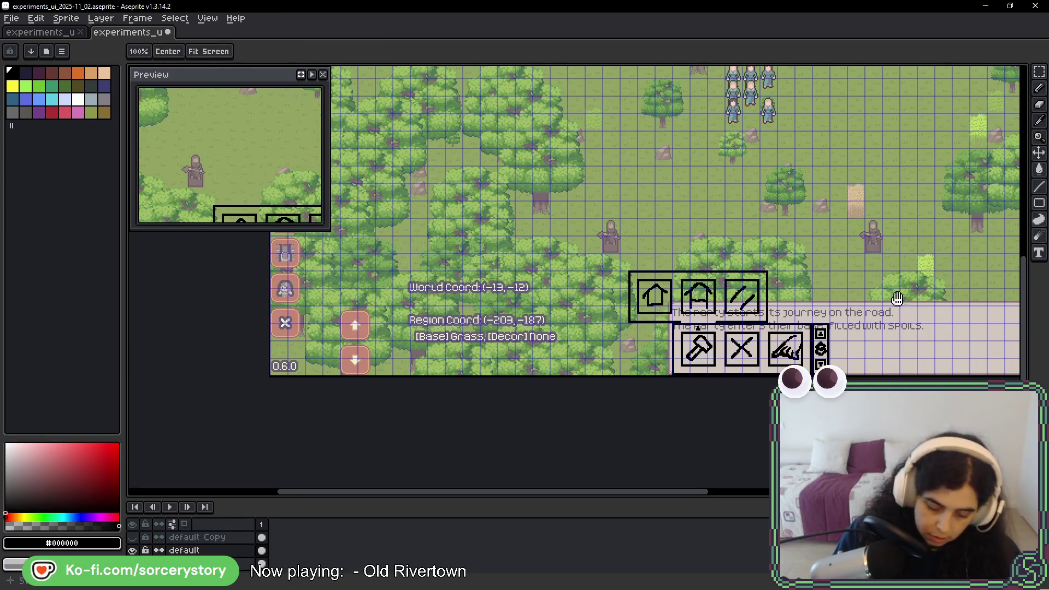
# - Try pencil circles around the log box and its scroll arrows, then undo them
pyautogui.moveTo(891, 297); pyautogui.dragTo(808, 269)
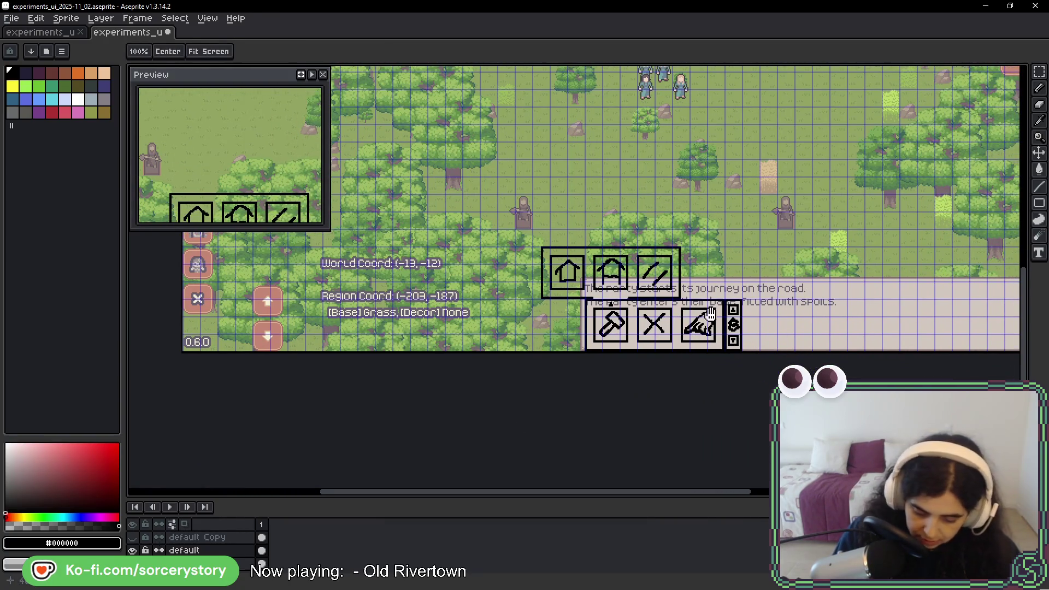
pyautogui.press('b')
pyautogui.moveTo(301, 334)
pyautogui.mouseDown()
pyautogui.moveTo(293, 307)
pyautogui.moveTo(273, 349)
pyautogui.mouseUp()
pyautogui.hotkey('ctrl', 'z')
pyautogui.moveTo(751, 311)
pyautogui.mouseDown()
pyautogui.moveTo(743, 300)
pyautogui.moveTo(716, 345)
pyautogui.moveTo(726, 284)
pyautogui.moveTo(775, 350)
pyautogui.moveTo(781, 327)
pyautogui.mouseUp()
pyautogui.hotkey('ctrl', 'z')
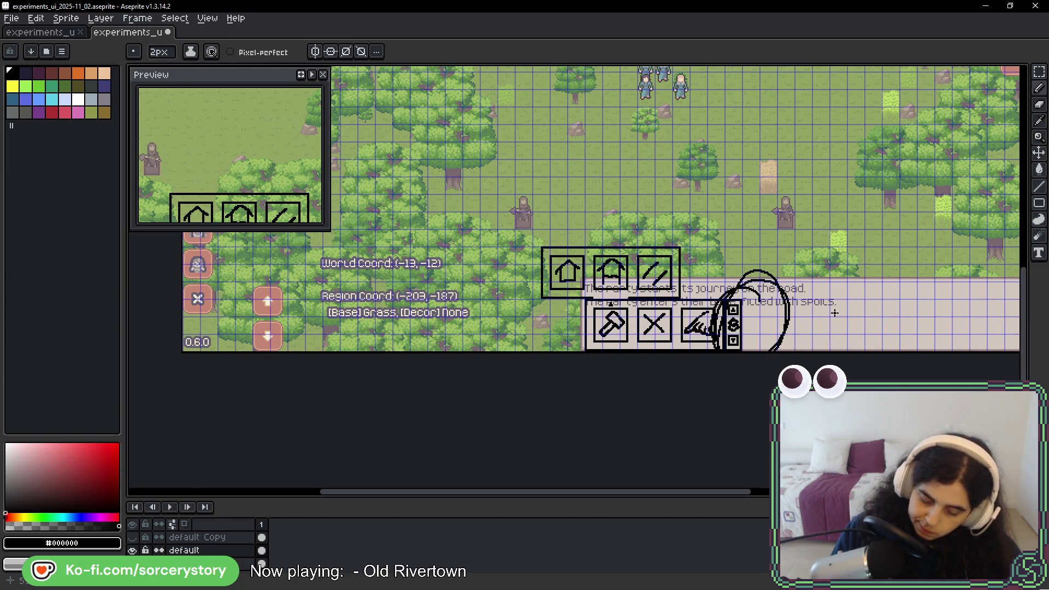
pyautogui.hotkey('ctrl', 'z')
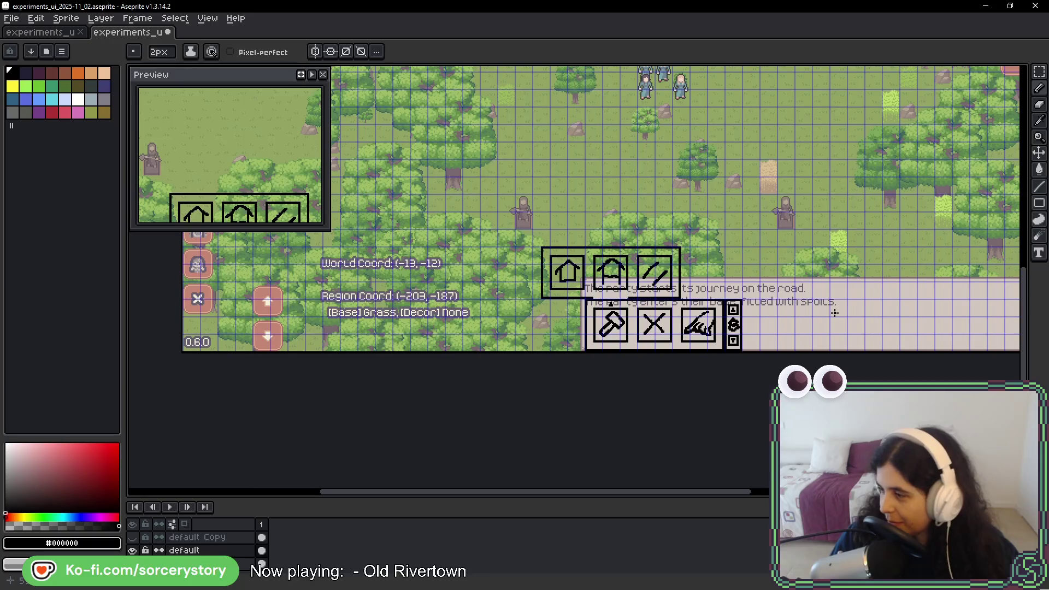
# - Pan and zoom the view up to the mockup's top HUD time-control bar
pyautogui.moveTo(847, 251)
pyautogui.mouseDown()
pyautogui.moveTo(877, 255)
pyautogui.moveTo(805, 236)
pyautogui.mouseUp()
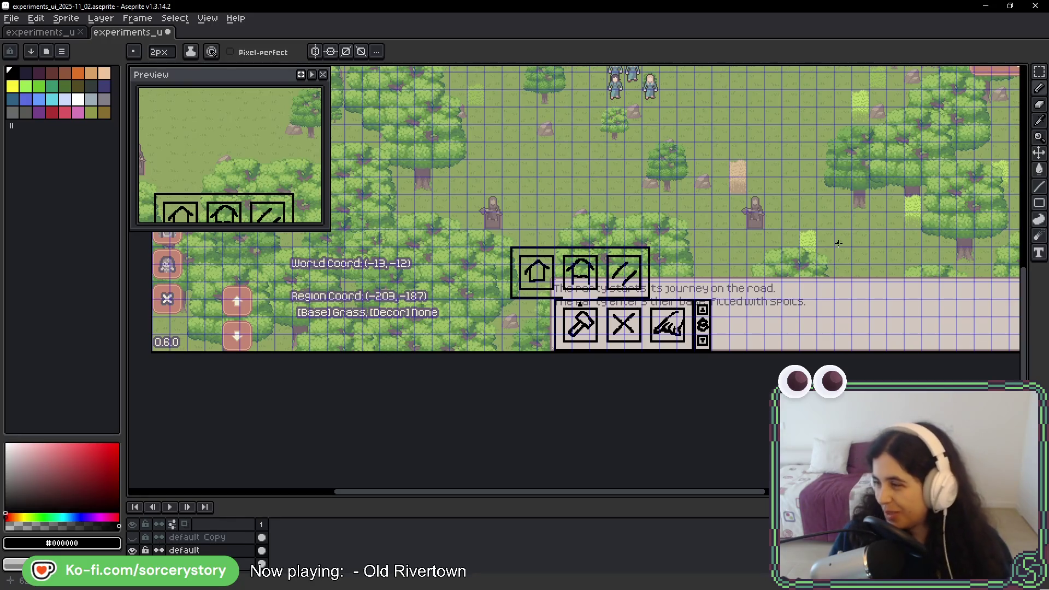
pyautogui.moveTo(762, 253); pyautogui.dragTo(763, 297)
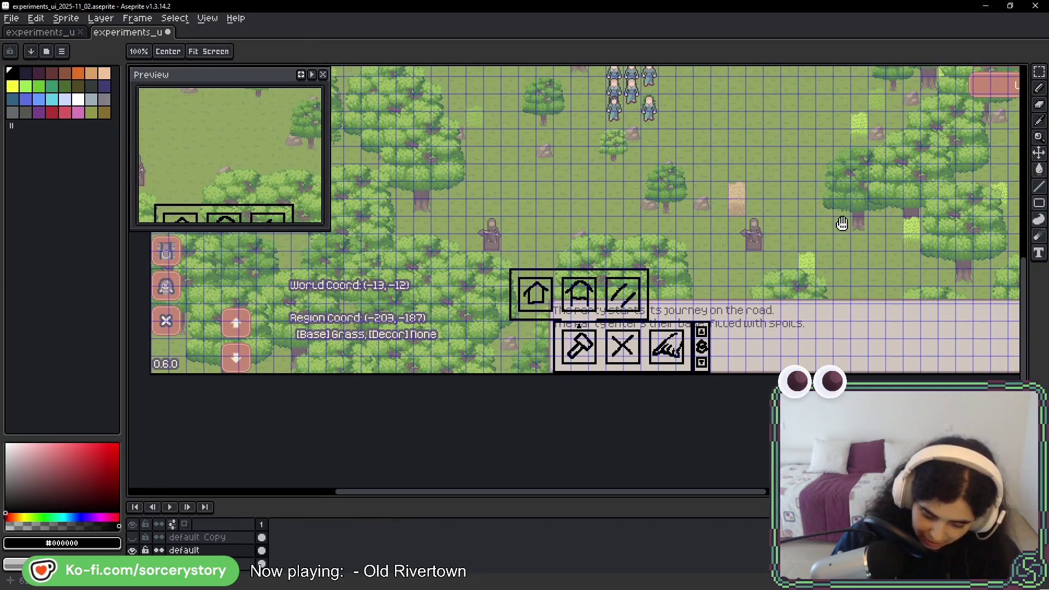
pyautogui.scroll(5, 748, 139)
pyautogui.moveTo(763, 145)
pyautogui.mouseDown()
pyautogui.moveTo(758, 290)
pyautogui.moveTo(732, 256)
pyautogui.mouseUp()
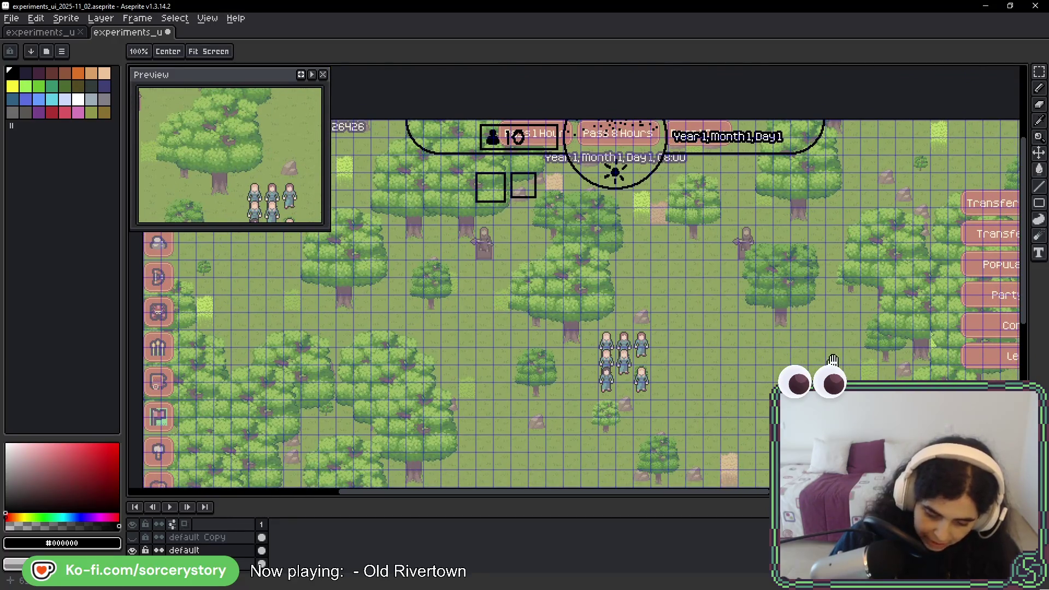
pyautogui.moveTo(862, 278); pyautogui.dragTo(812, 228)
pyautogui.press('b')
pyautogui.scroll(2, 797, 268)
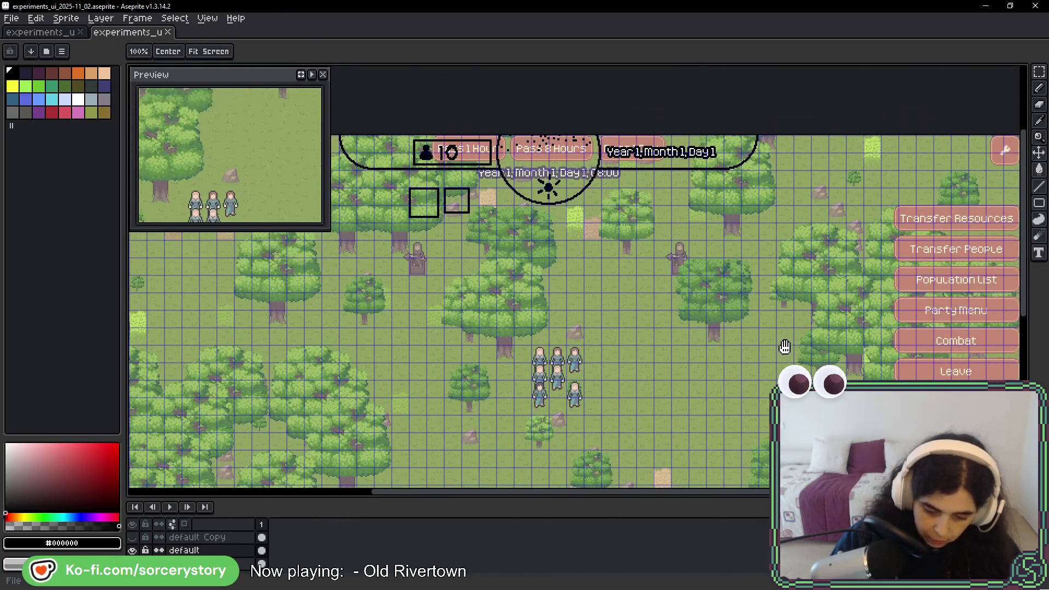
pyautogui.press('space')
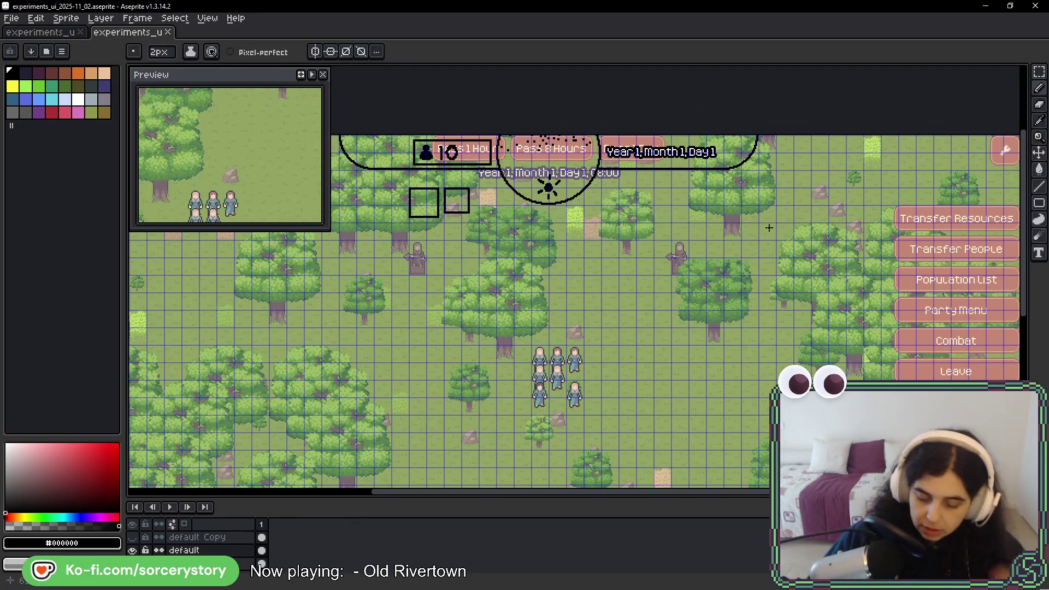
pyautogui.scroll(2, 592, 139)
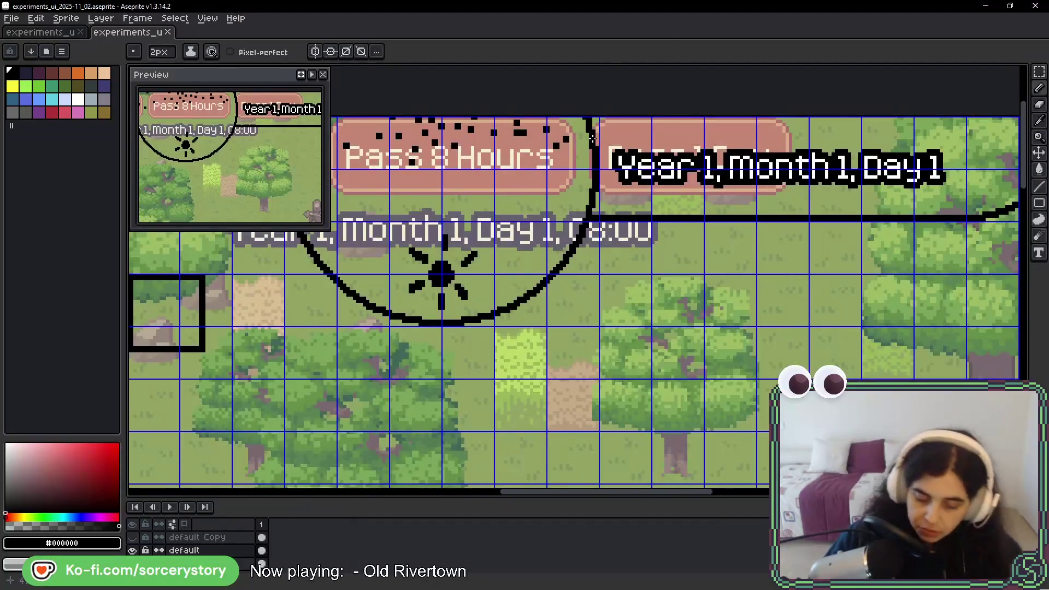
pyautogui.press('space')
pyautogui.moveTo(597, 312)
pyautogui.mouseDown()
pyautogui.moveTo(628, 330)
pyautogui.moveTo(635, 379)
pyautogui.mouseUp()
pyautogui.press('space')
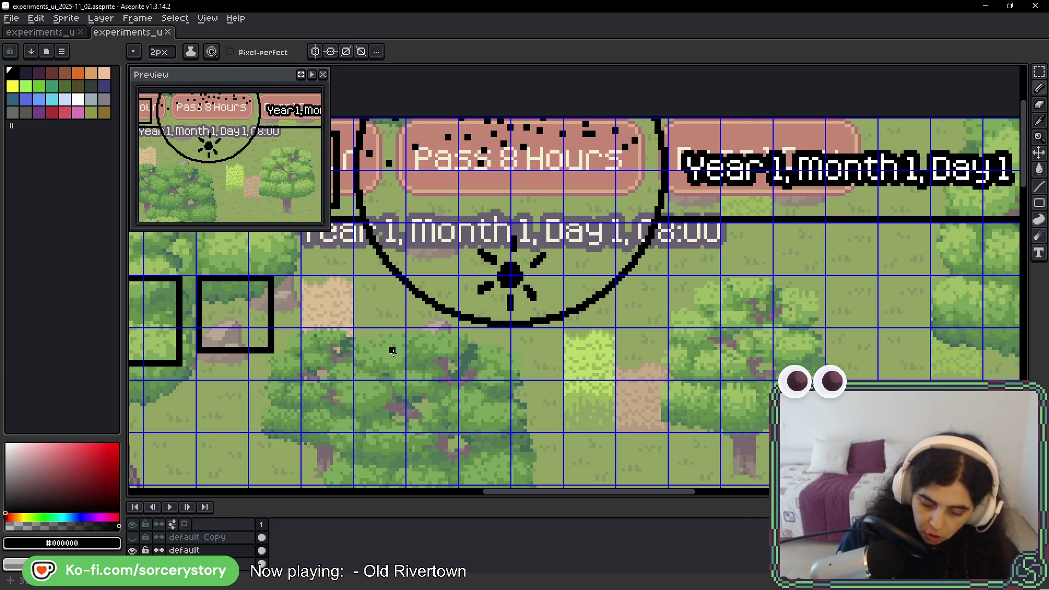
pyautogui.moveTo(359, 382)
pyautogui.mouseDown()
pyautogui.moveTo(426, 437)
pyautogui.moveTo(635, 418)
pyautogui.moveTo(486, 365)
pyautogui.moveTo(352, 365)
pyautogui.mouseUp()
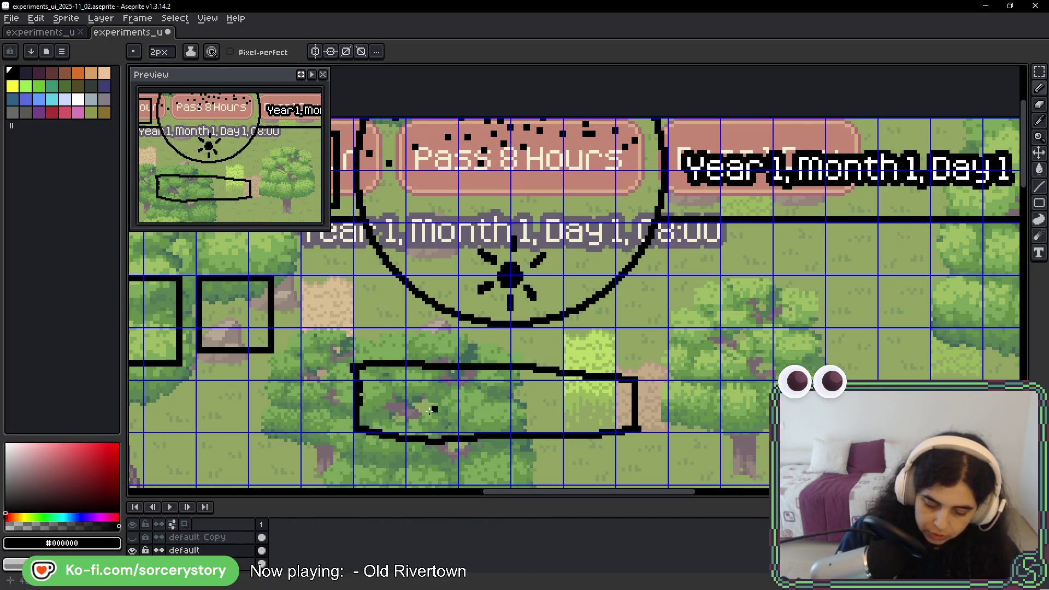
pyautogui.moveTo(400, 397); pyautogui.dragTo(599, 400)
pyautogui.hotkey('ctrl', 'z')
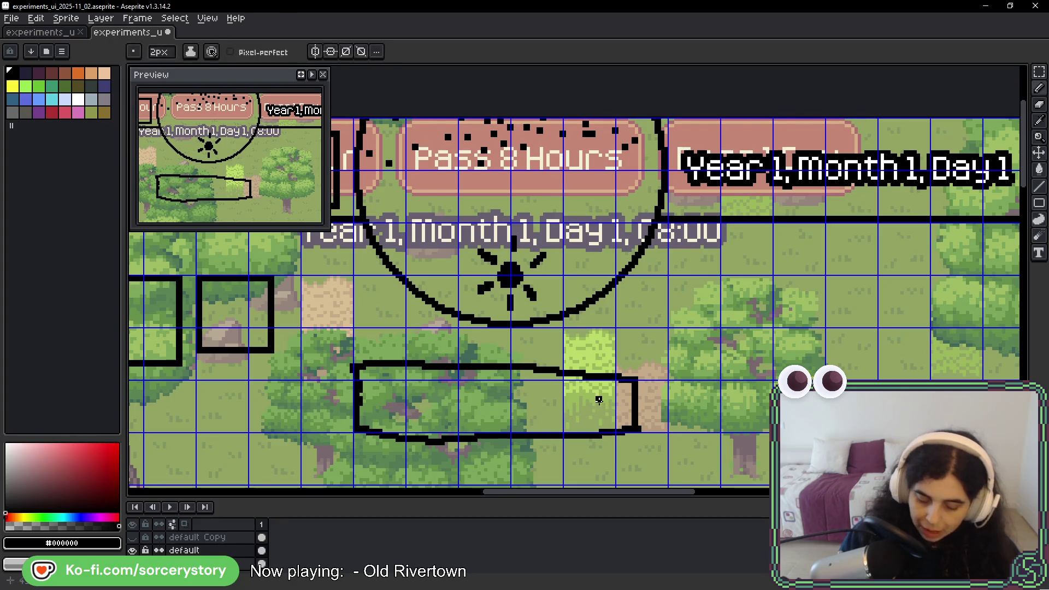
pyautogui.hotkey('ctrl', 'z')
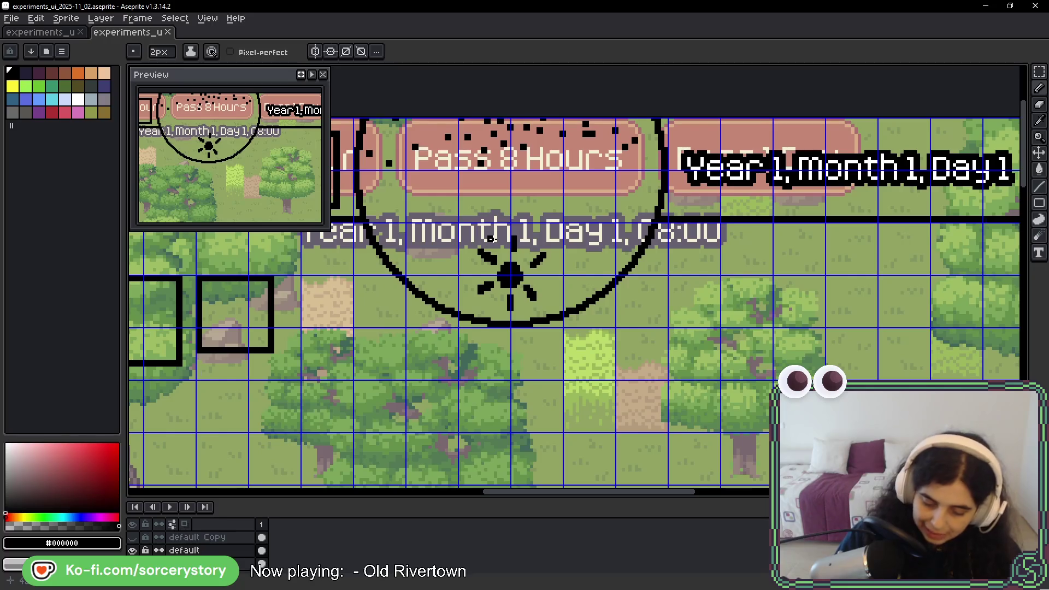
pyautogui.moveTo(569, 277)
pyautogui.mouseDown()
pyautogui.moveTo(402, 235)
pyautogui.moveTo(557, 125)
pyautogui.moveTo(451, 213)
pyautogui.moveTo(510, 201)
pyautogui.mouseUp()
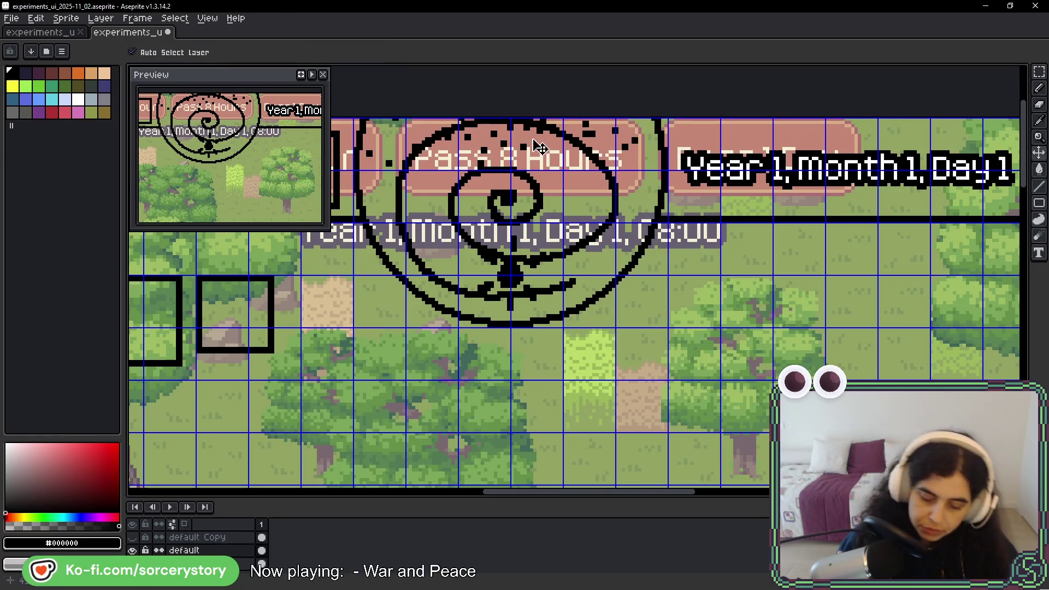
pyautogui.hotkey('ctrl', 'z')
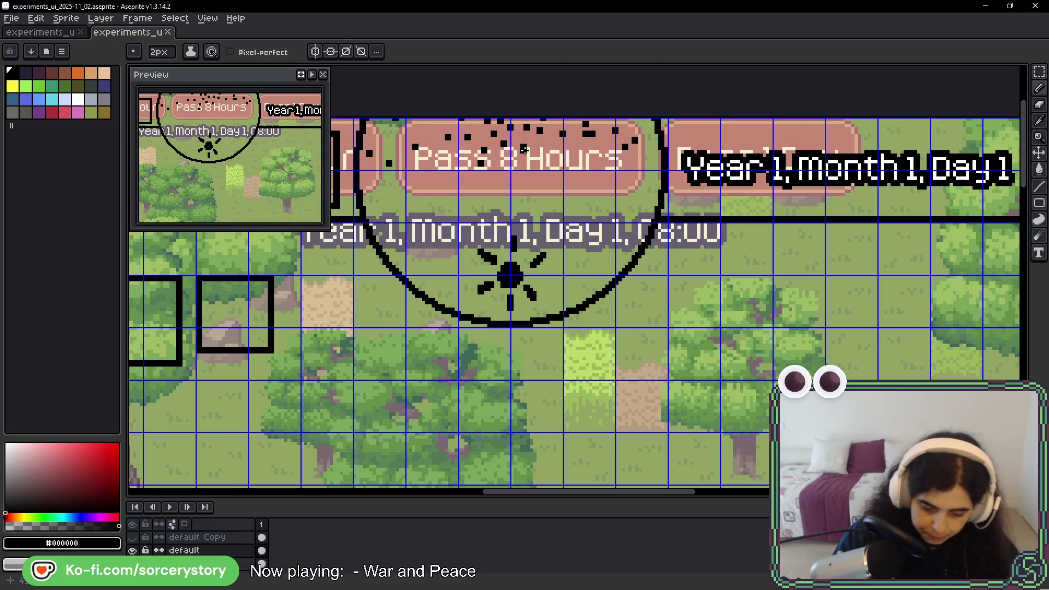
pyautogui.moveTo(523, 150)
pyautogui.mouseDown()
pyautogui.moveTo(341, 257)
pyautogui.moveTo(683, 131)
pyautogui.moveTo(628, 316)
pyautogui.moveTo(594, 382)
pyautogui.mouseUp()
pyautogui.scroll(1, 594, 382)
pyautogui.hotkey('ctrl', 'z')
pyautogui.hotkey('ctrl', 'z')
pyautogui.hotkey('ctrl', 'z')
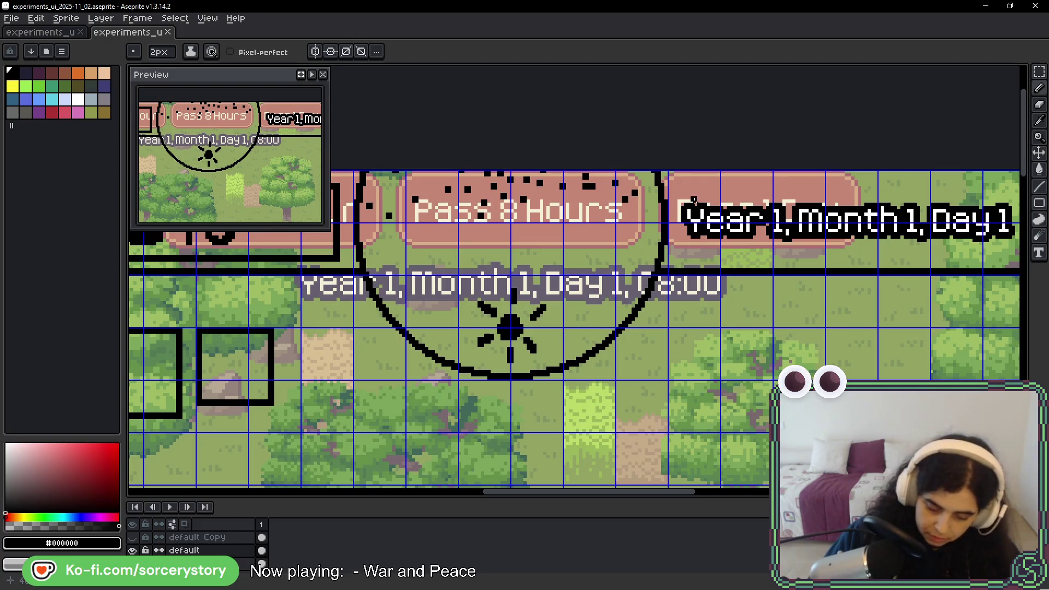
pyautogui.scroll(-1, 680, 258)
# - Review the mockup's action buttons, log box and top HUD, then switch to Godot's scn_gme_main.tscn
pyautogui.scroll(-1, 611, 270)
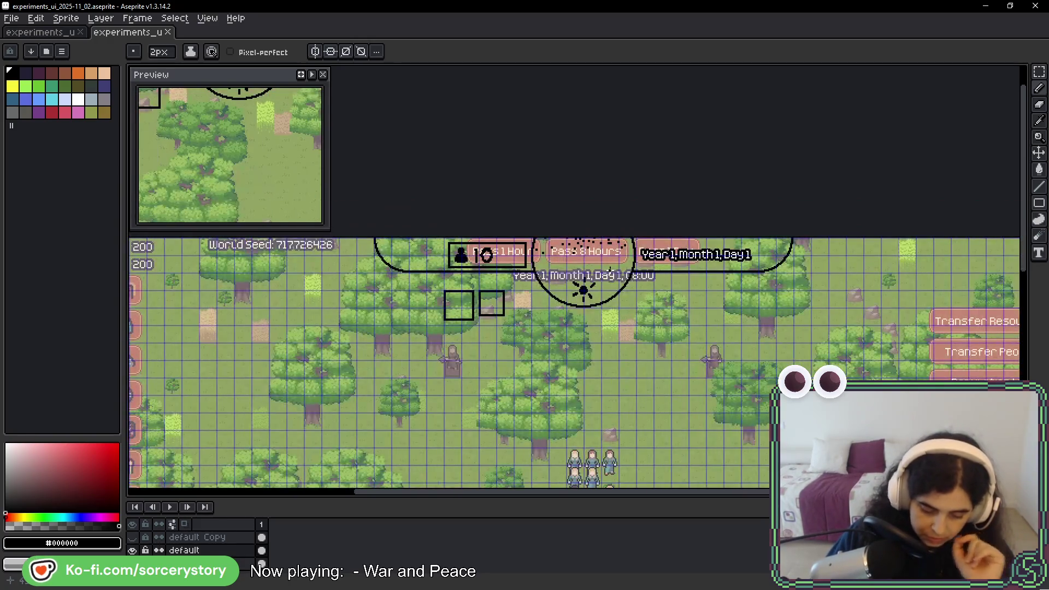
pyautogui.moveTo(551, 304); pyautogui.dragTo(739, 218)
pyautogui.scroll(1, 744, 273)
pyautogui.scroll(1, 476, 237)
pyautogui.moveTo(476, 237)
pyautogui.mouseDown()
pyautogui.moveTo(506, 246)
pyautogui.moveTo(527, 224)
pyautogui.mouseUp()
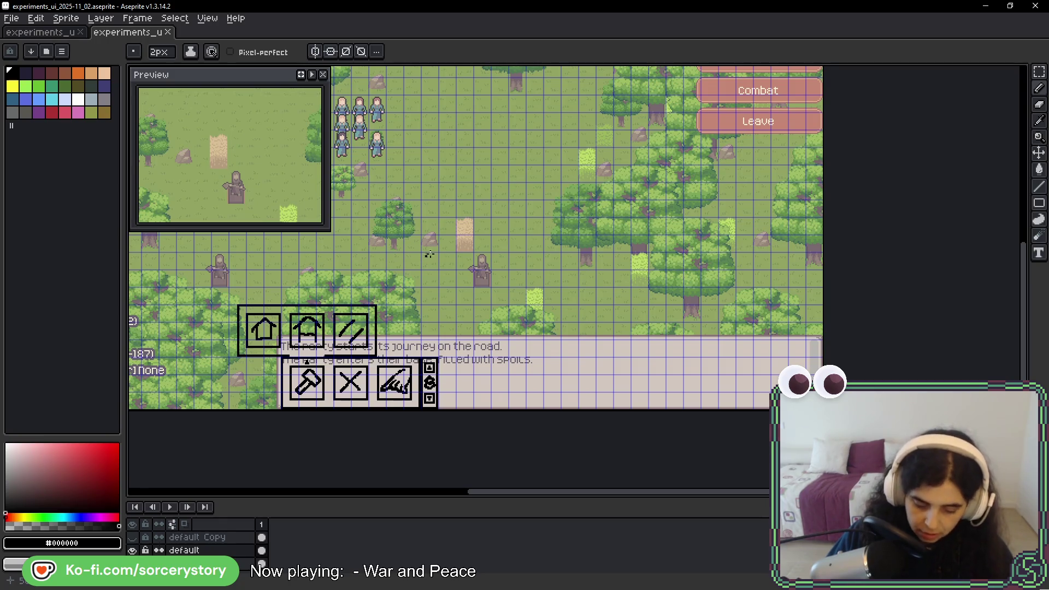
pyautogui.moveTo(482, 268); pyautogui.dragTo(590, 277)
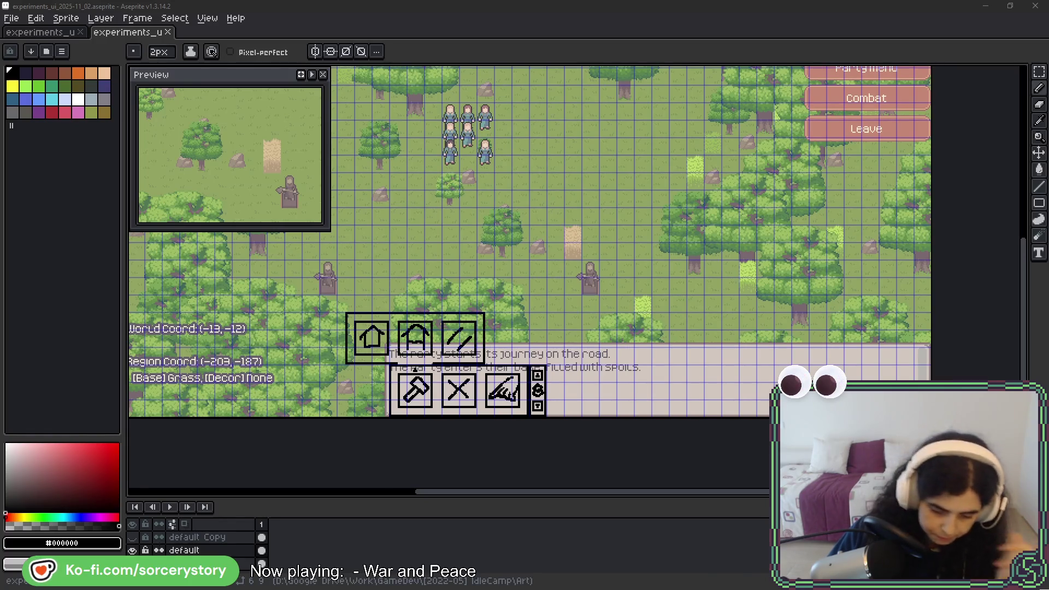
pyautogui.moveTo(519, 208); pyautogui.dragTo(532, 372)
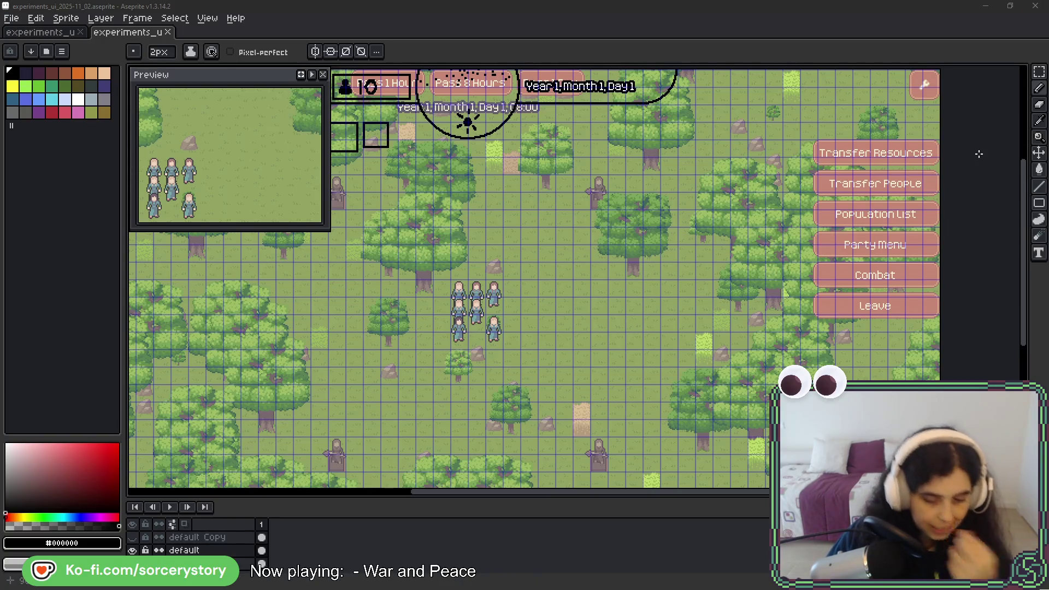
pyautogui.moveTo(403, 253)
pyautogui.mouseDown()
pyautogui.moveTo(486, 265)
pyautogui.moveTo(493, 299)
pyautogui.moveTo(511, 238)
pyautogui.moveTo(487, 140)
pyautogui.mouseUp()
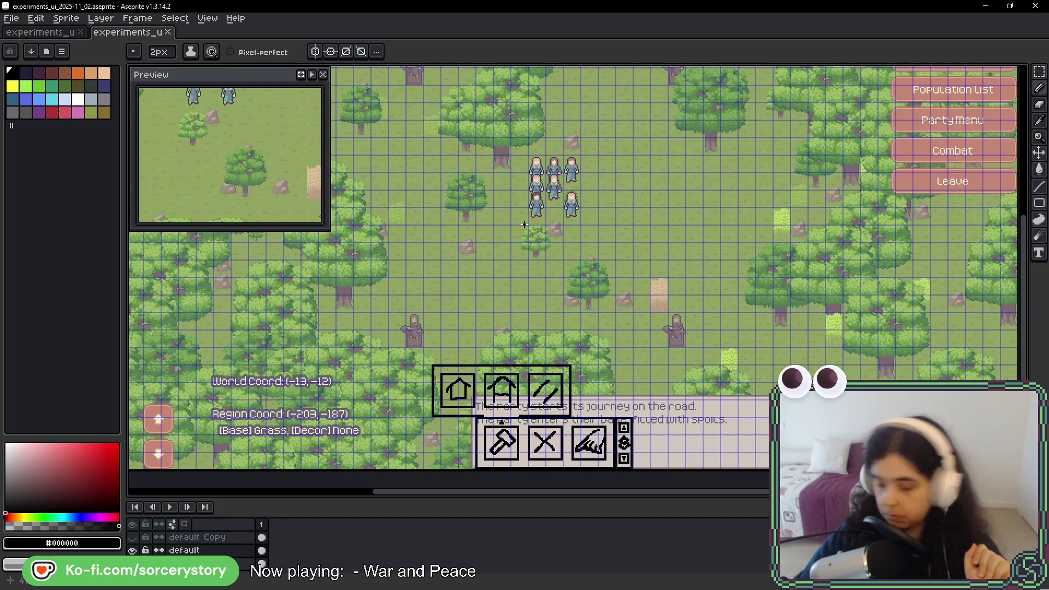
pyautogui.moveTo(381, 313); pyautogui.dragTo(382, 303)
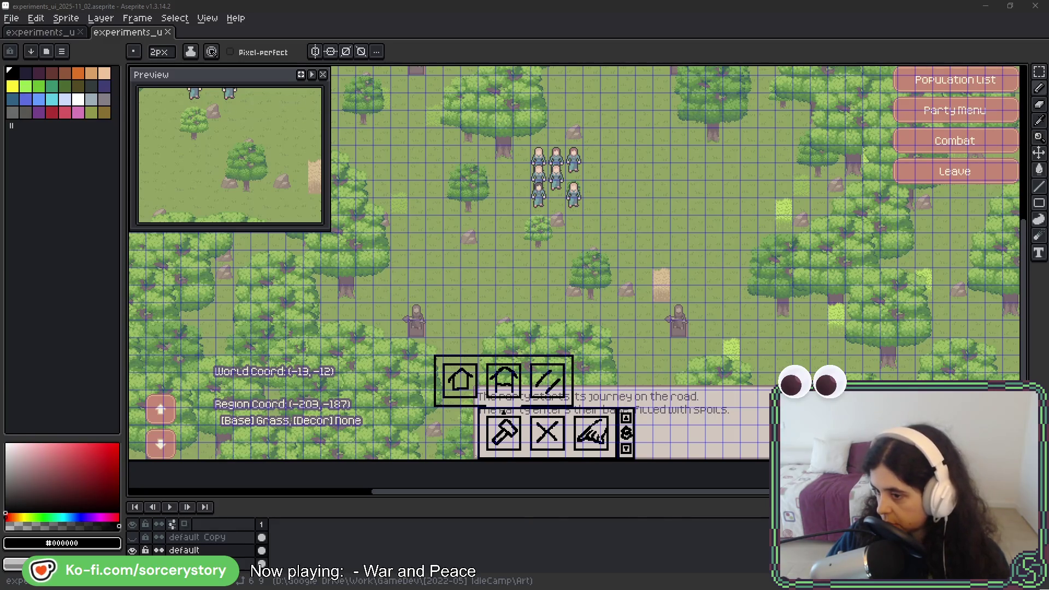
pyautogui.hotkey('alt', 'Tab')
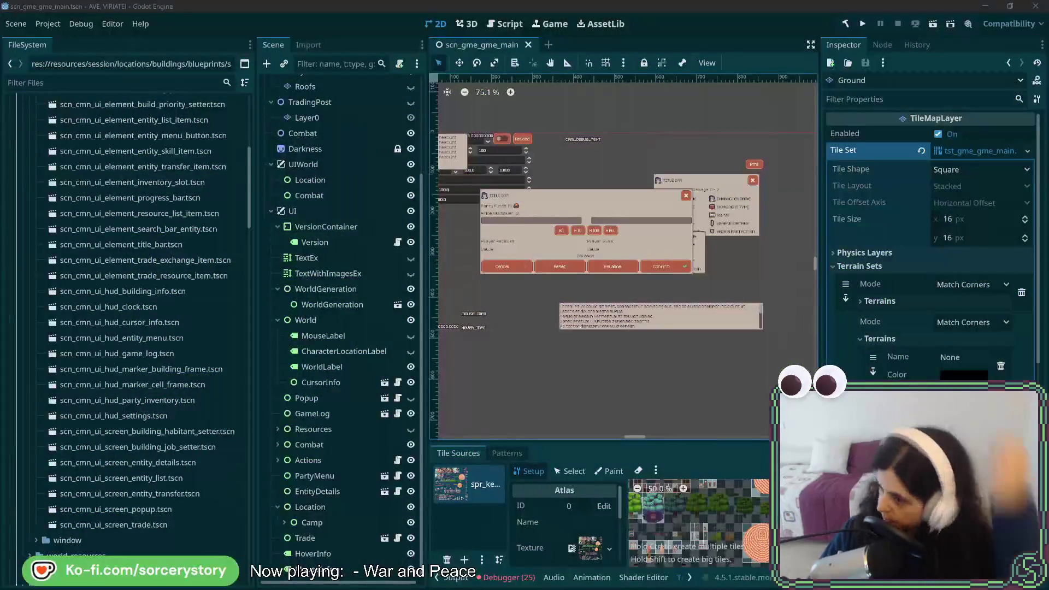
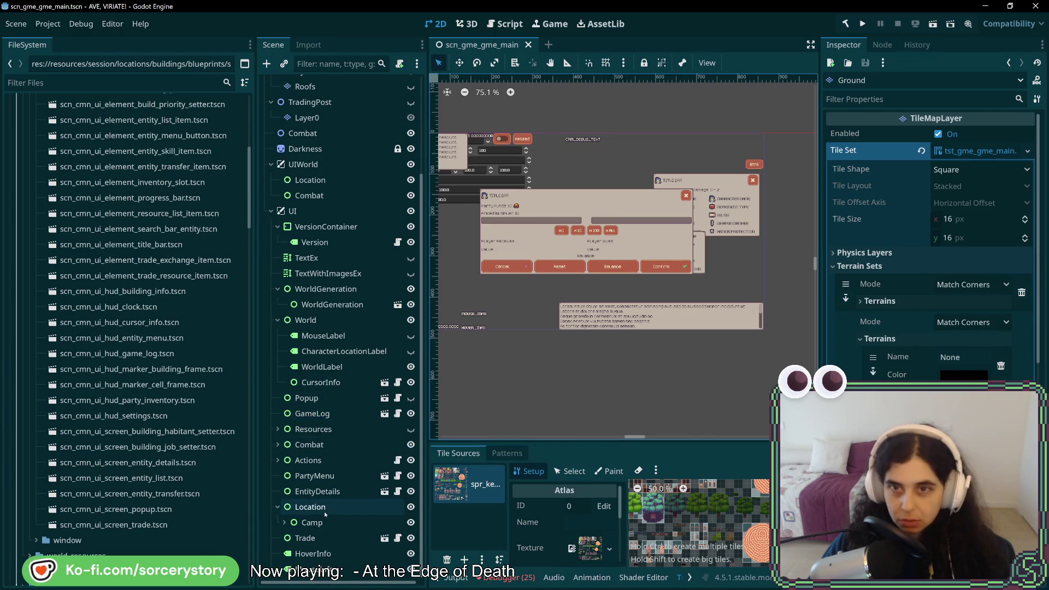
# - Pan and scroll the main scene's UI layout further into view
pyautogui.moveTo(569, 285); pyautogui.dragTo(628, 344)
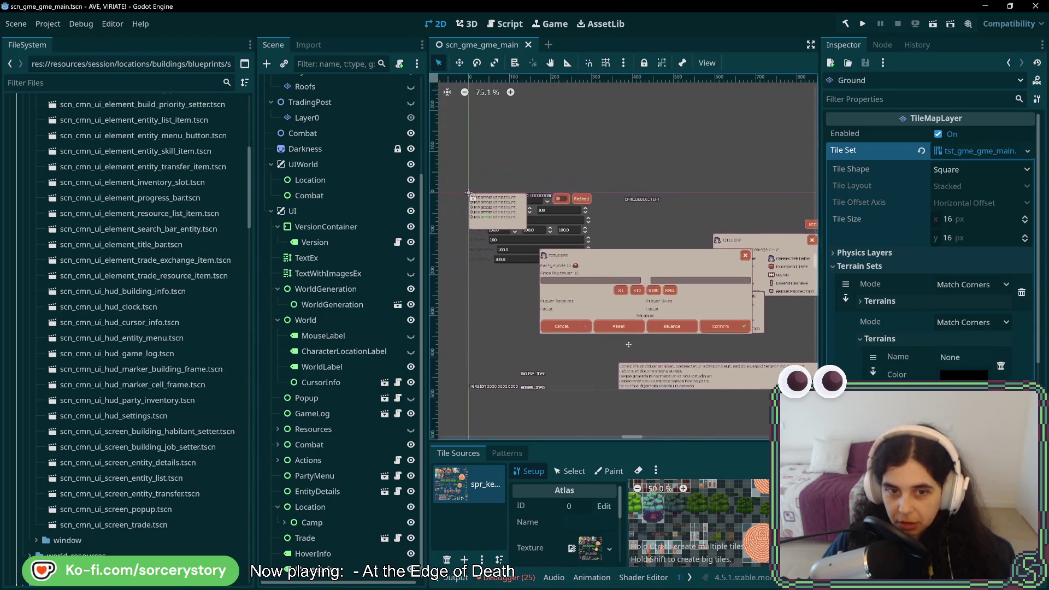
pyautogui.scroll(-8, 157, 447)
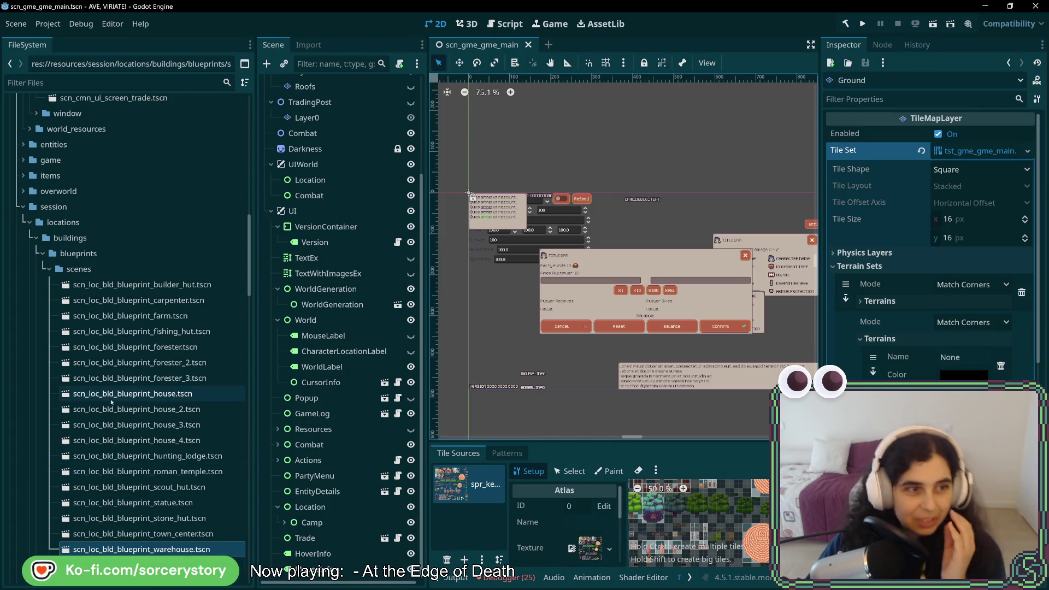
pyautogui.scroll(10, 112, 402)
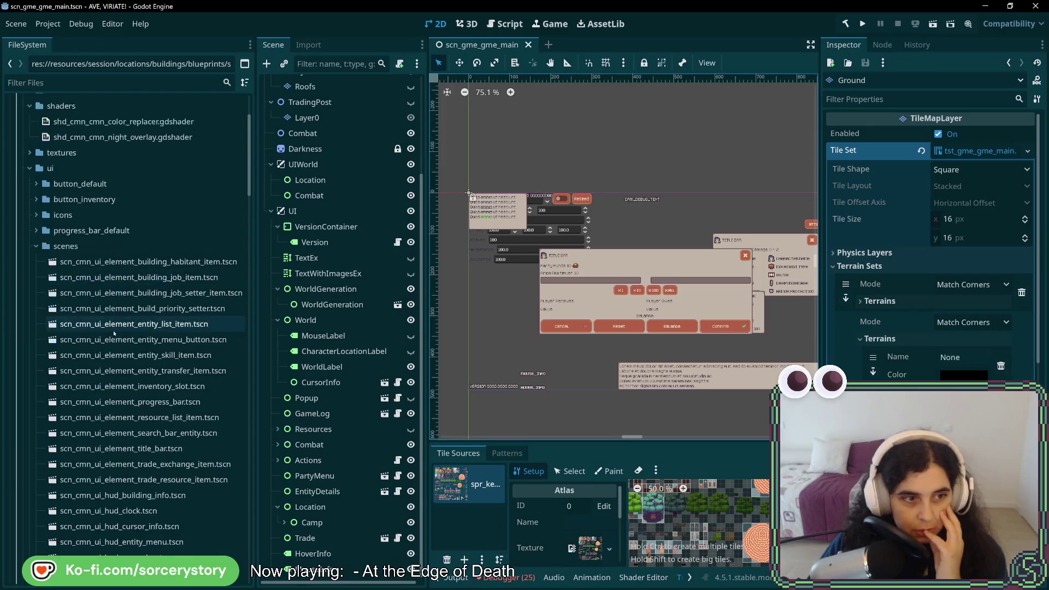
pyautogui.scroll(-5, 114, 332)
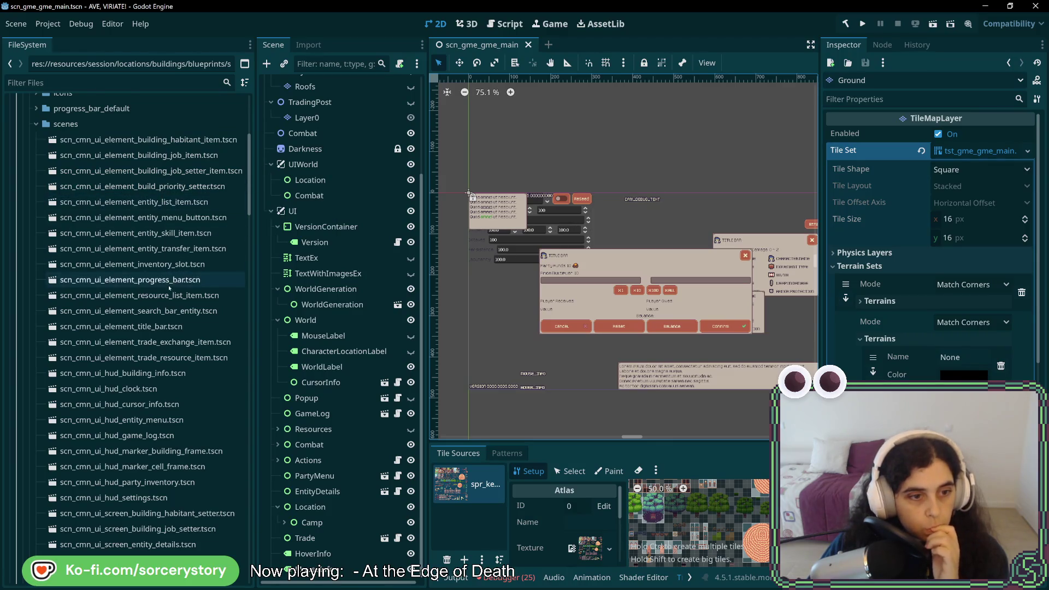
pyautogui.scroll(-2, 168, 282)
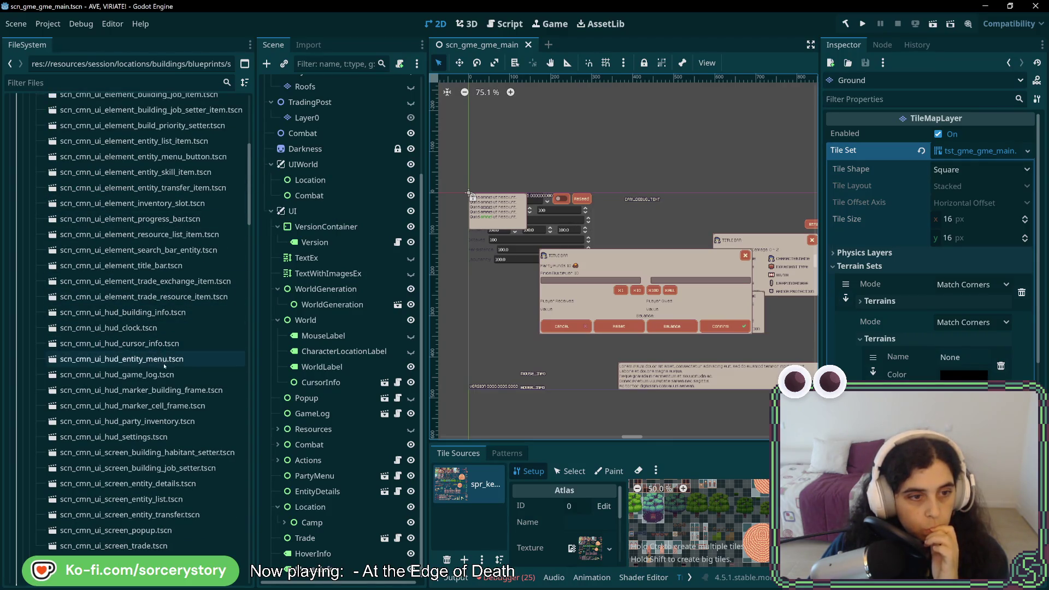
# - Open scn_cmn_ui_hud_clock.tscn and review its HourButtons and world and raid time labels
pyautogui.doubleClick(156, 328)
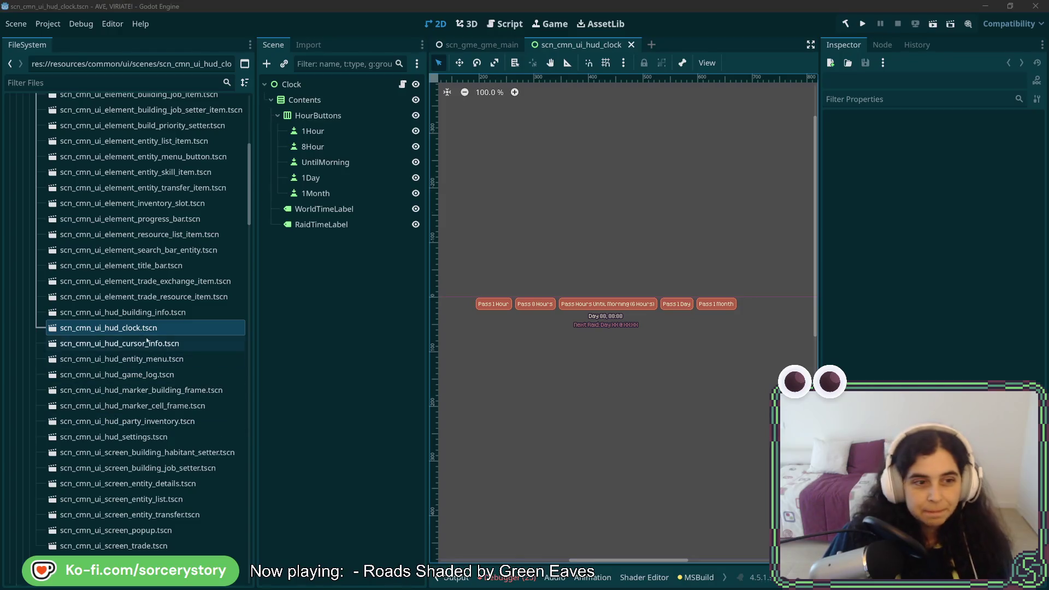
pyautogui.scroll(2, 575, 393)
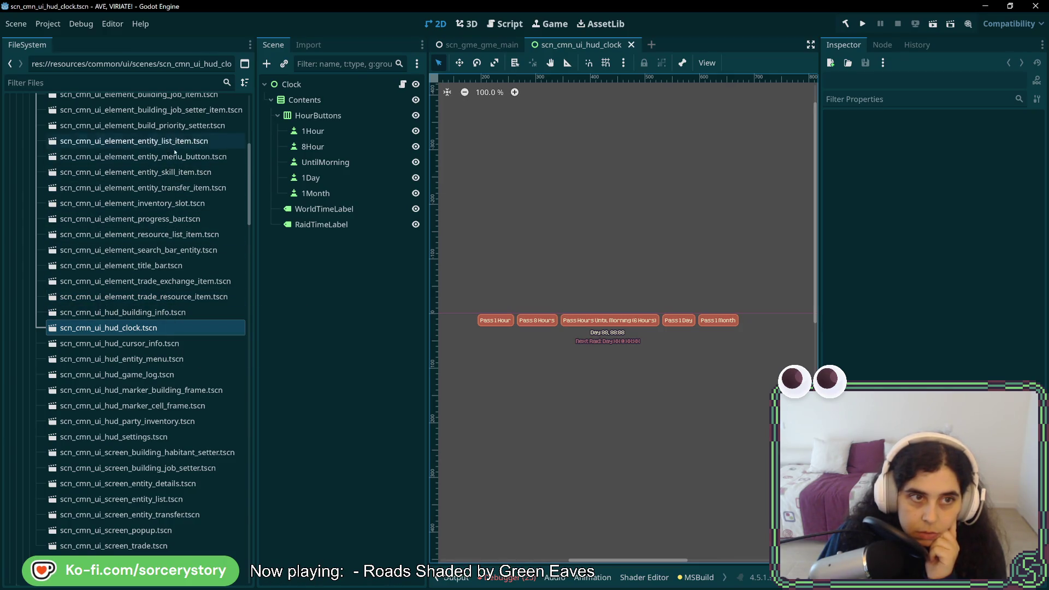
pyautogui.scroll(4, 173, 143)
pyautogui.scroll(-2, 166, 205)
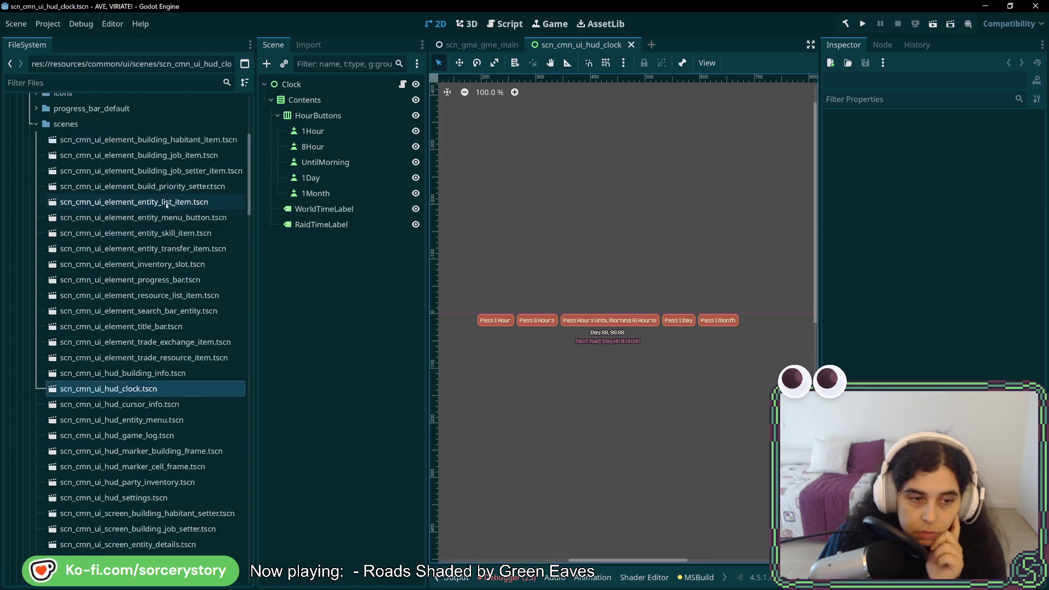
pyautogui.scroll(-4, 166, 205)
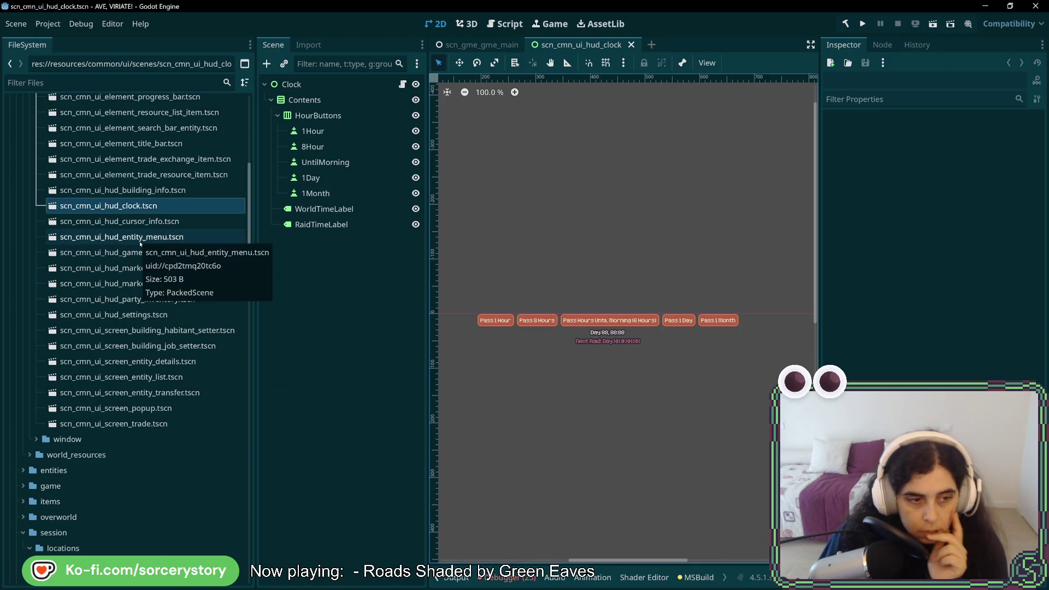
pyautogui.click(118, 84)
# - Filter project files by 'list' and open scn_loc_set_ui_hud_building_list.tscn
pyautogui.write('list')
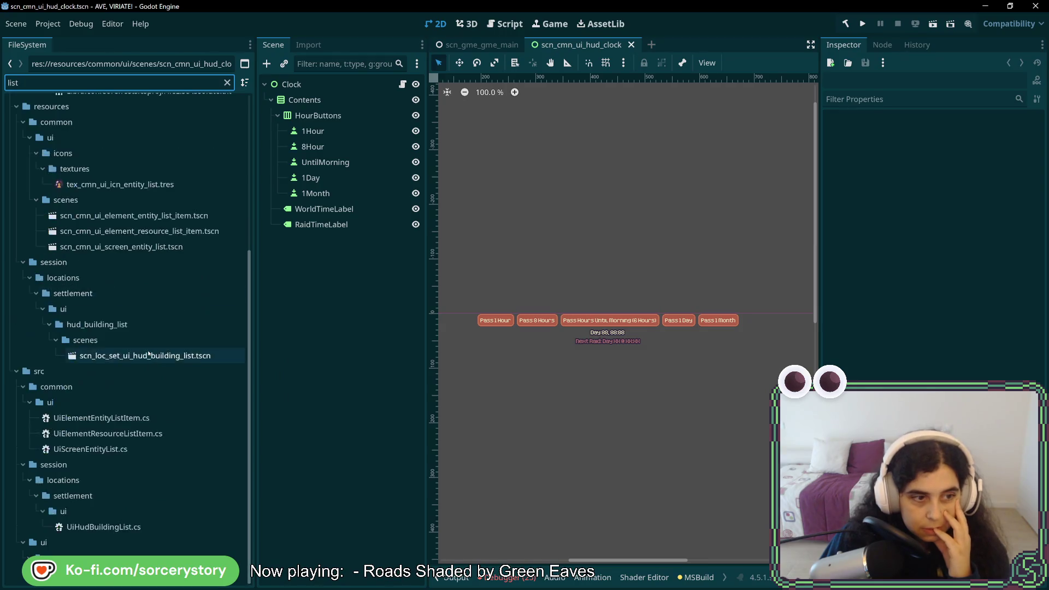
pyautogui.doubleClick(148, 355)
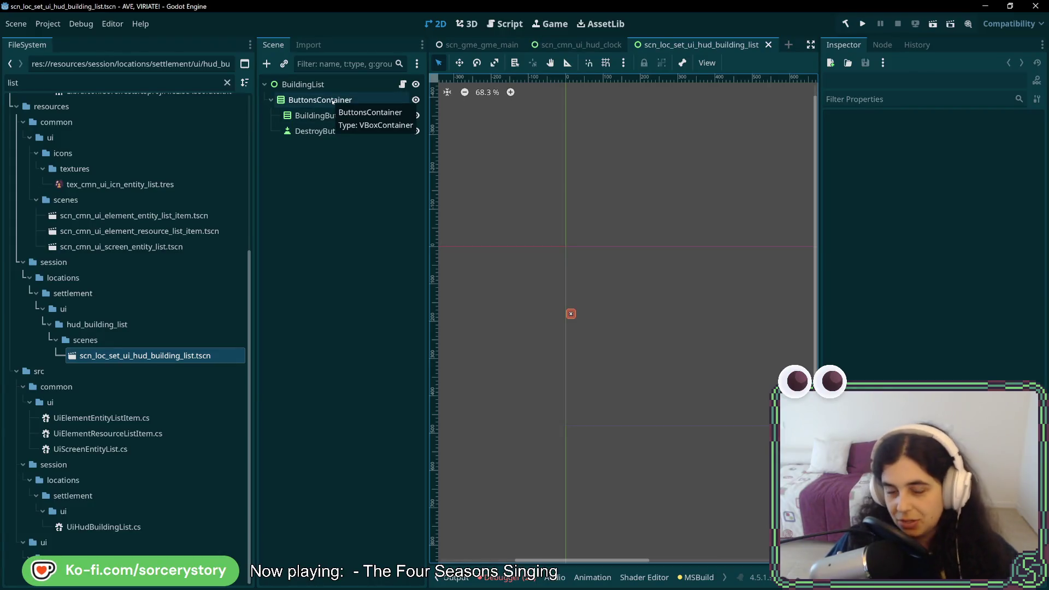
# - Step through ButtonsContainer, BuildingButtons and DestroyButton, checking the BuildingList root's node references
pyautogui.scroll(4, 657, 358)
pyautogui.click(320, 100)
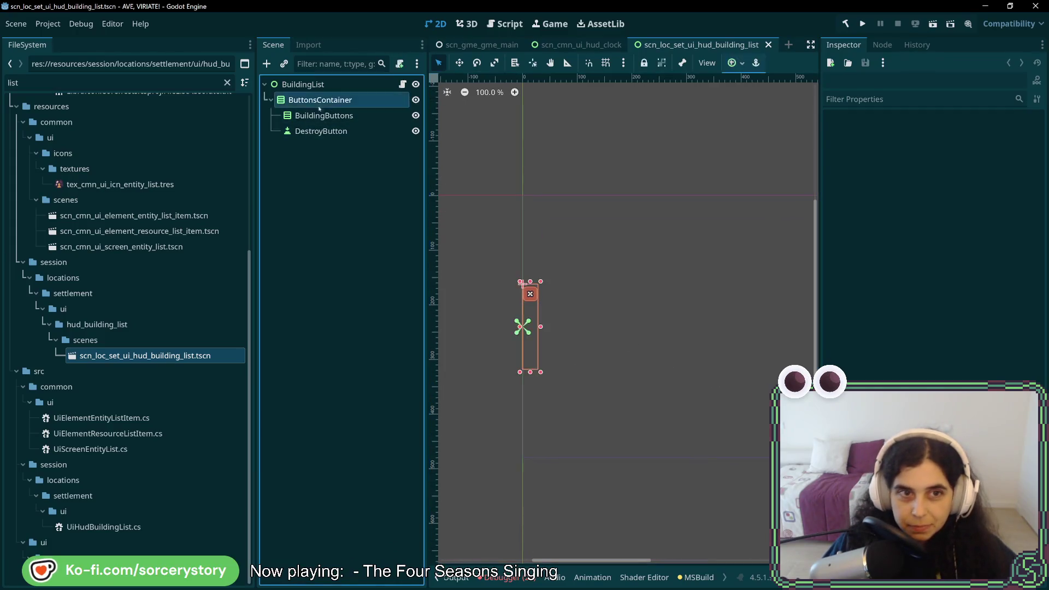
pyautogui.click(321, 131)
pyautogui.click(324, 115)
pyautogui.click(331, 84)
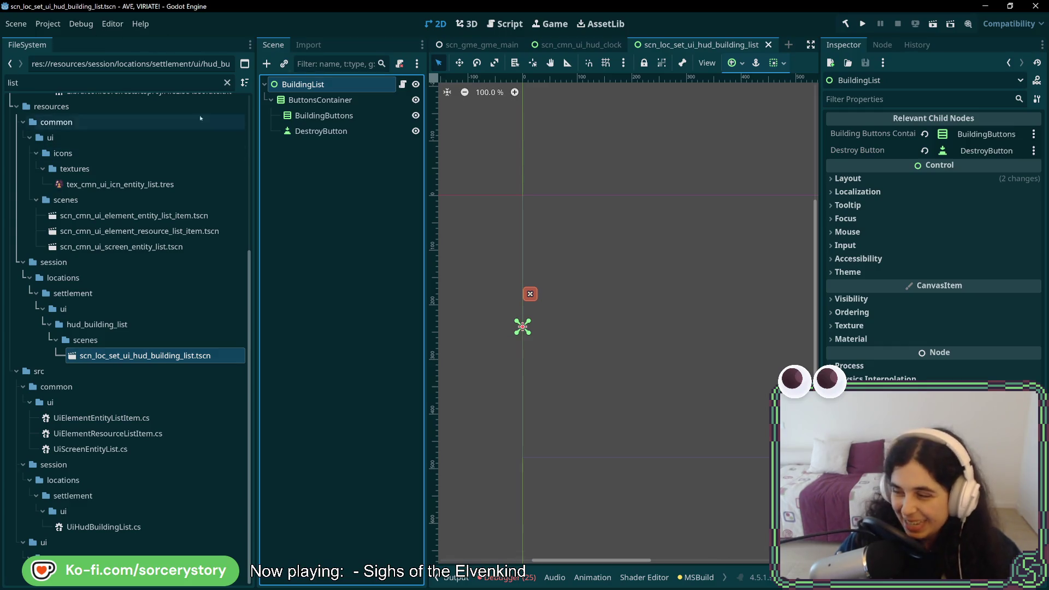
pyautogui.click(323, 100)
# - Recheck DestroyButton and the BuildingList root's properties, then switch to the Aseprite mockup
pyautogui.click(327, 131)
pyautogui.click(328, 100)
pyautogui.click(335, 87)
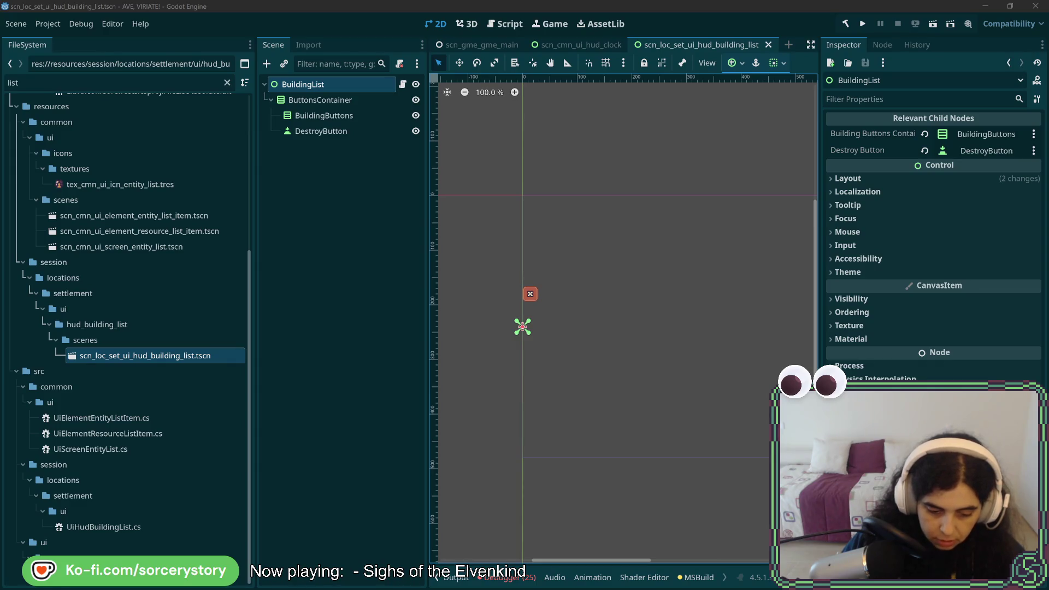
pyautogui.hotkey('alt', 'Tab')
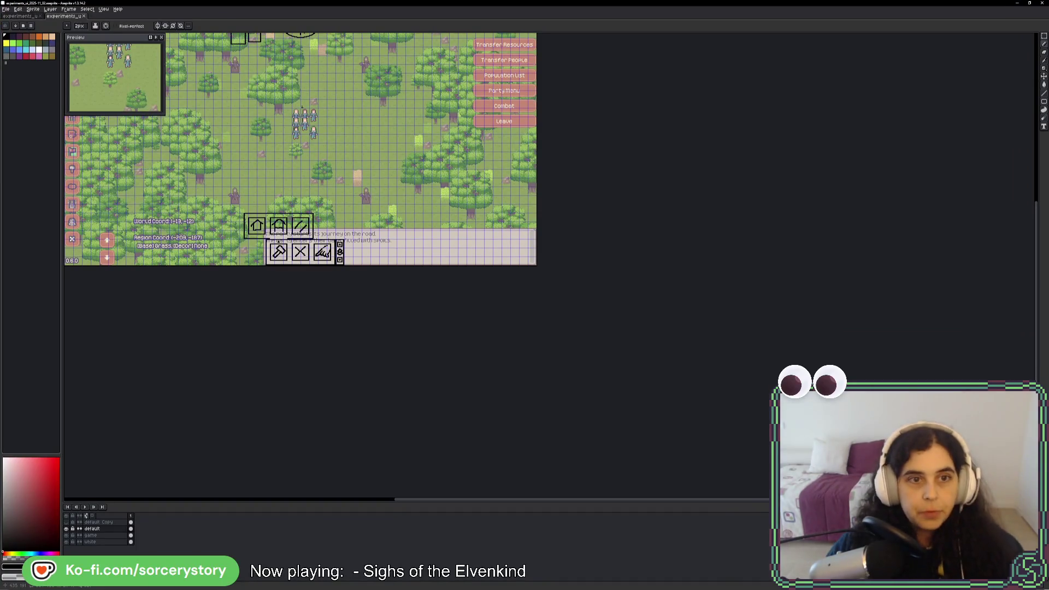
# - Zoom and pan onto the mockup's building buttons and pick the selection tool
pyautogui.scroll(5, 302, 107)
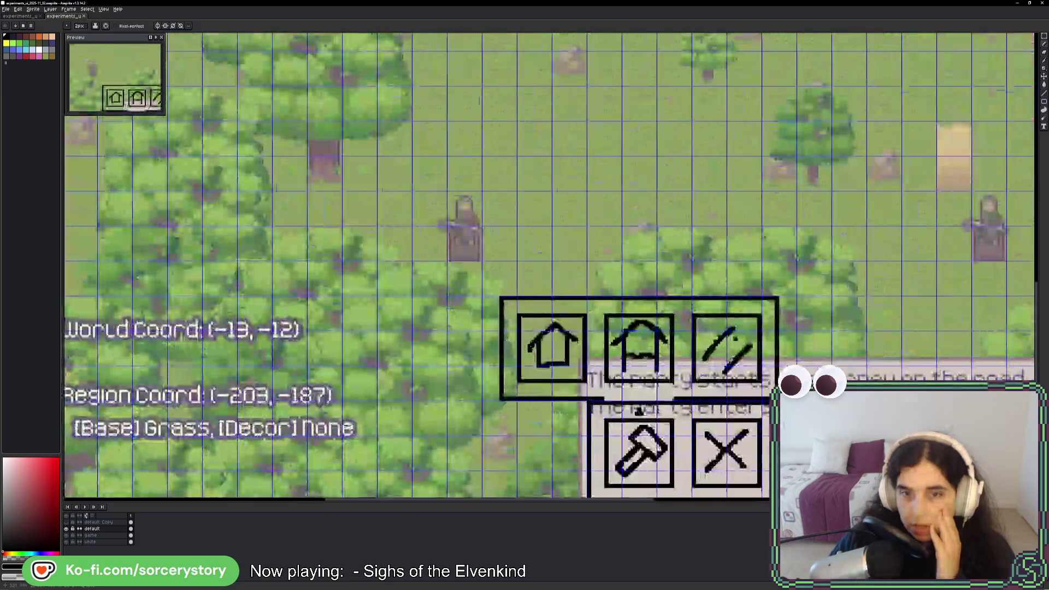
pyautogui.moveTo(744, 384); pyautogui.dragTo(528, 288)
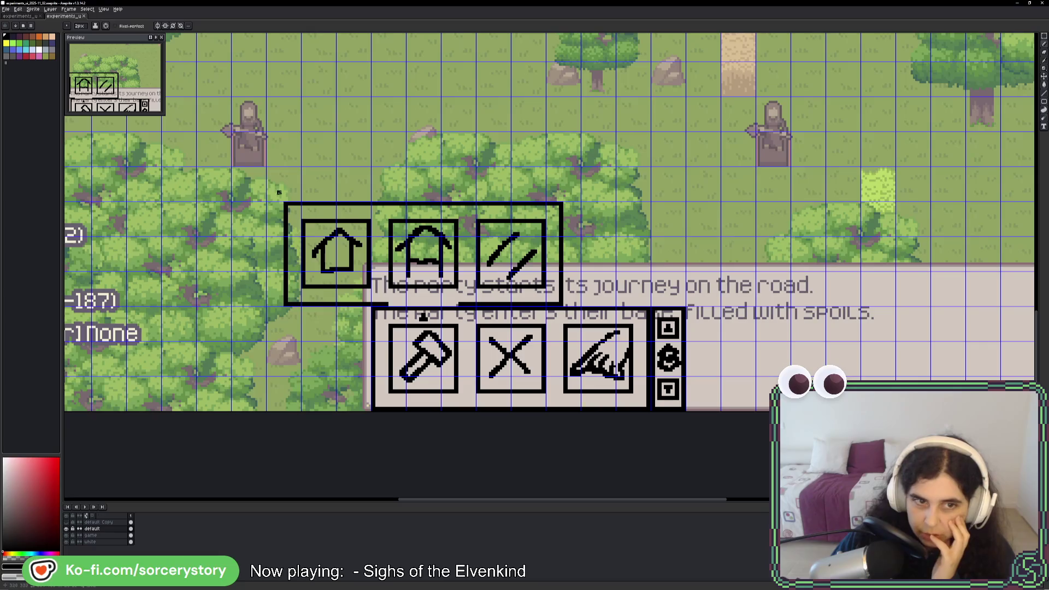
pyautogui.click(1043, 36)
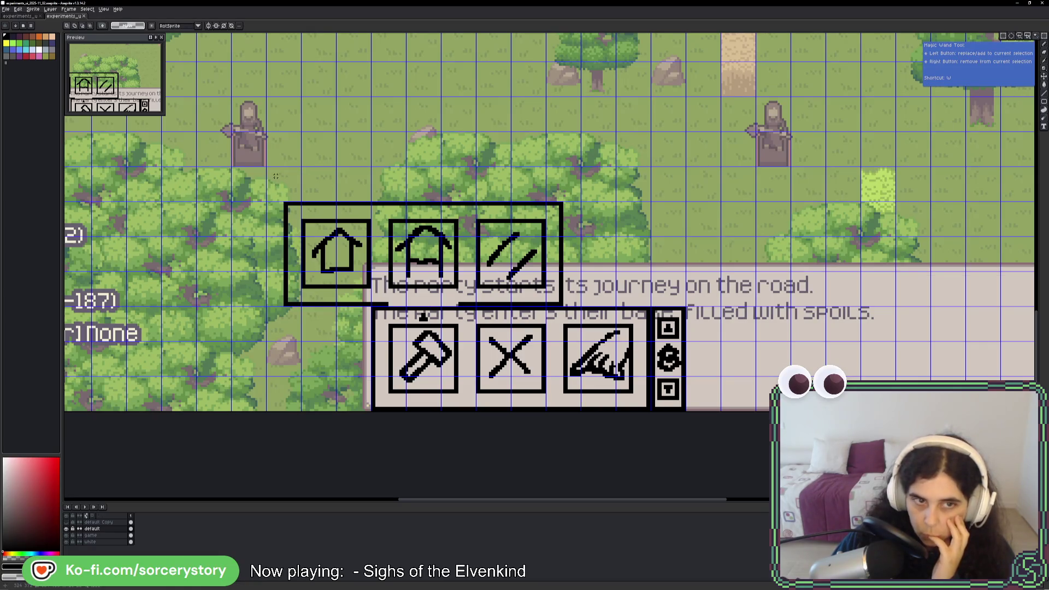